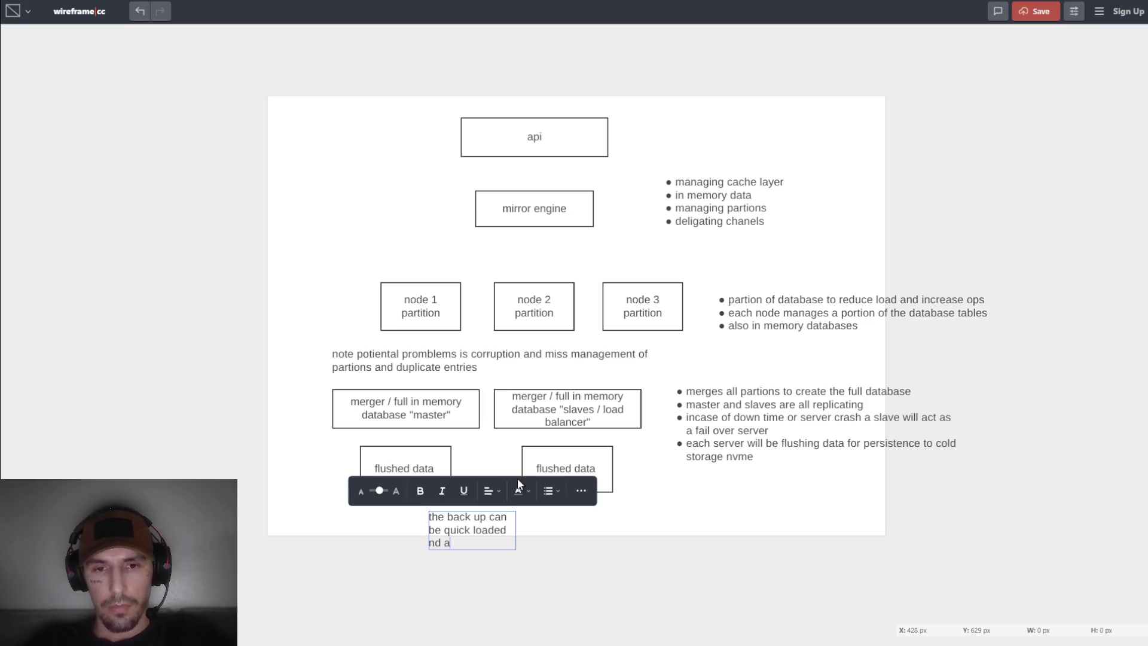
# Extend the note: each flush is saved as an iteration, unused for live data, just persistence.
pyautogui.write('and ')
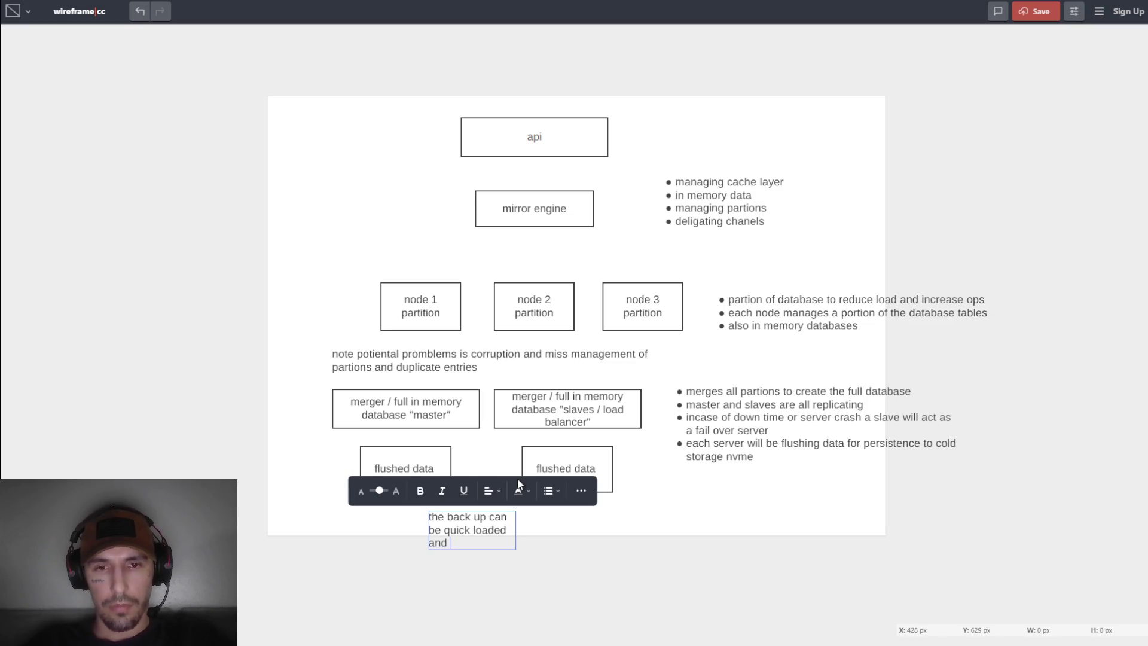
pyautogui.write('rolled back')
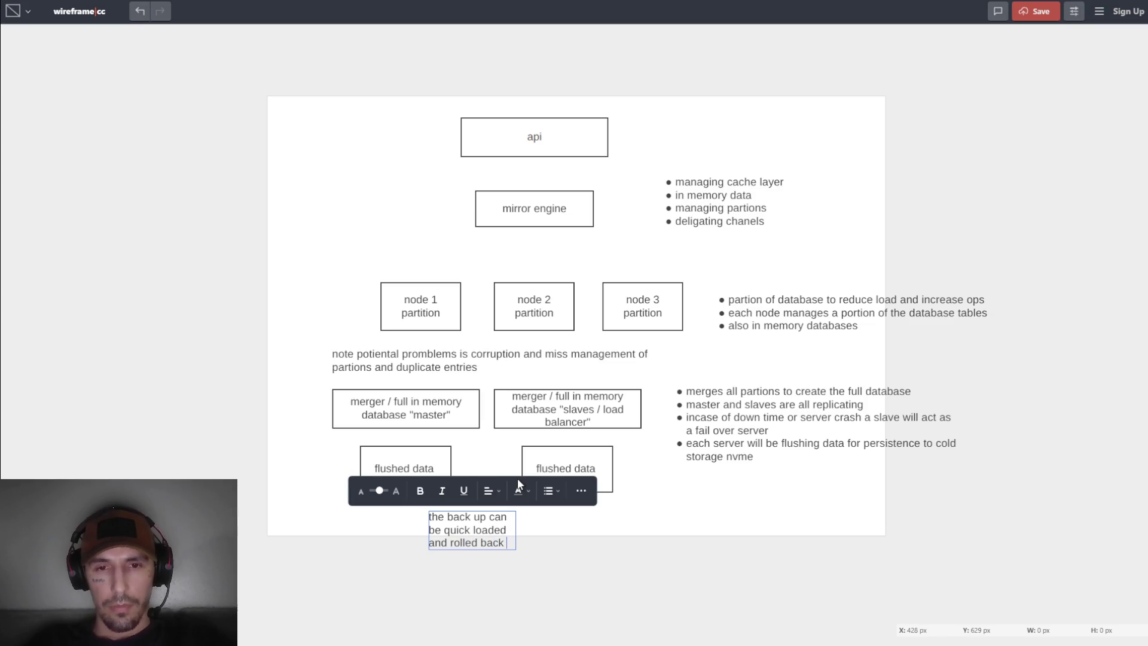
pyautogui.write(' each flush will save as')
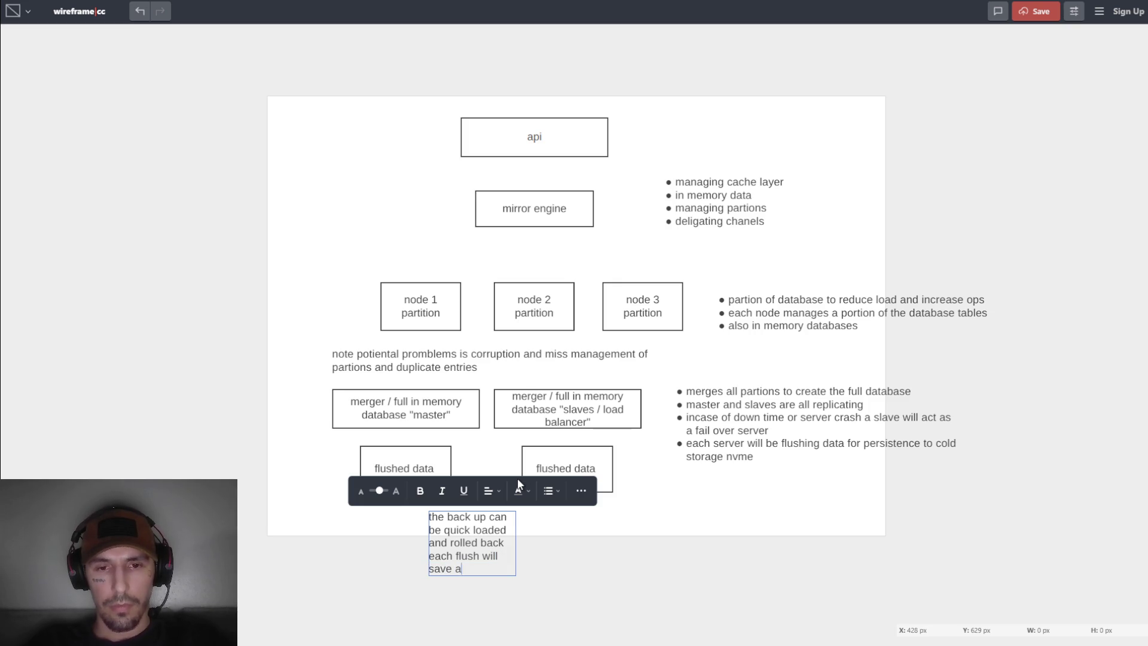
pyautogui.write(' it')
pyautogui.write('eration ')
pyautogui.write('and')
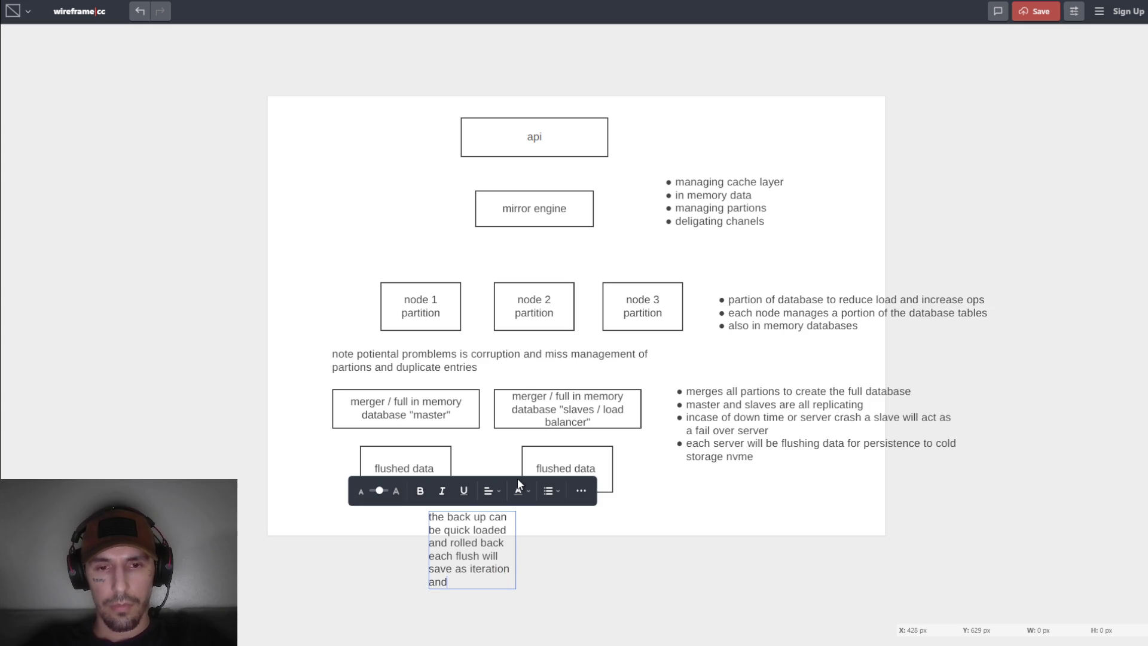
pyautogui.write(' will be cle')
pyautogui.write('aned ')
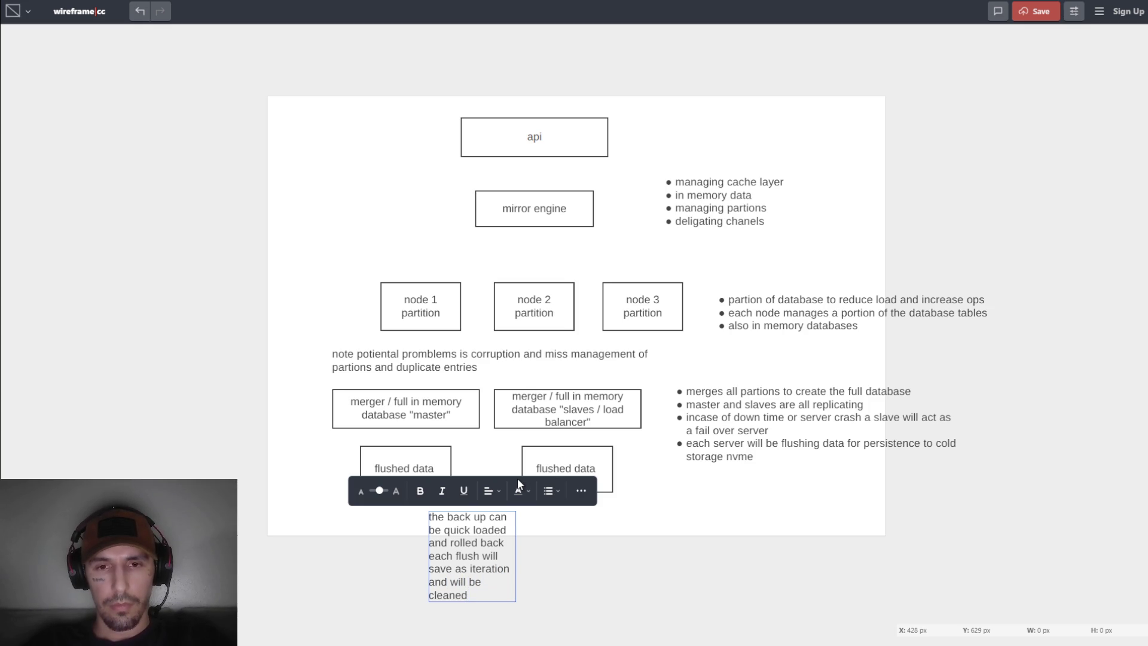
pyautogui.write('in')
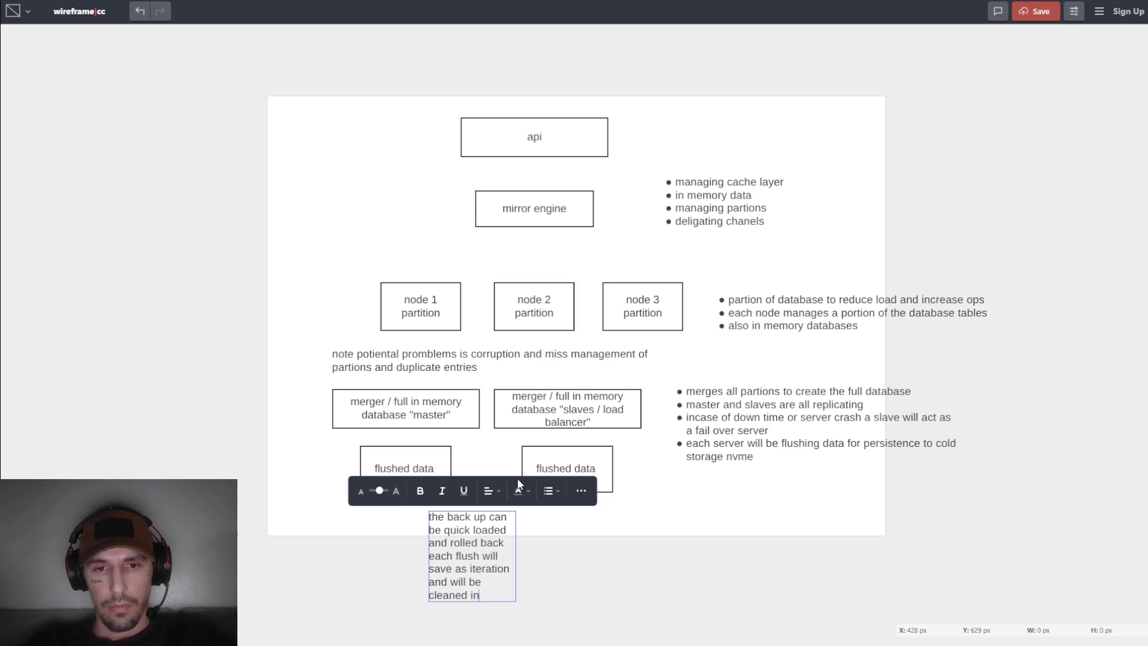
pyautogui.write(' case of ')
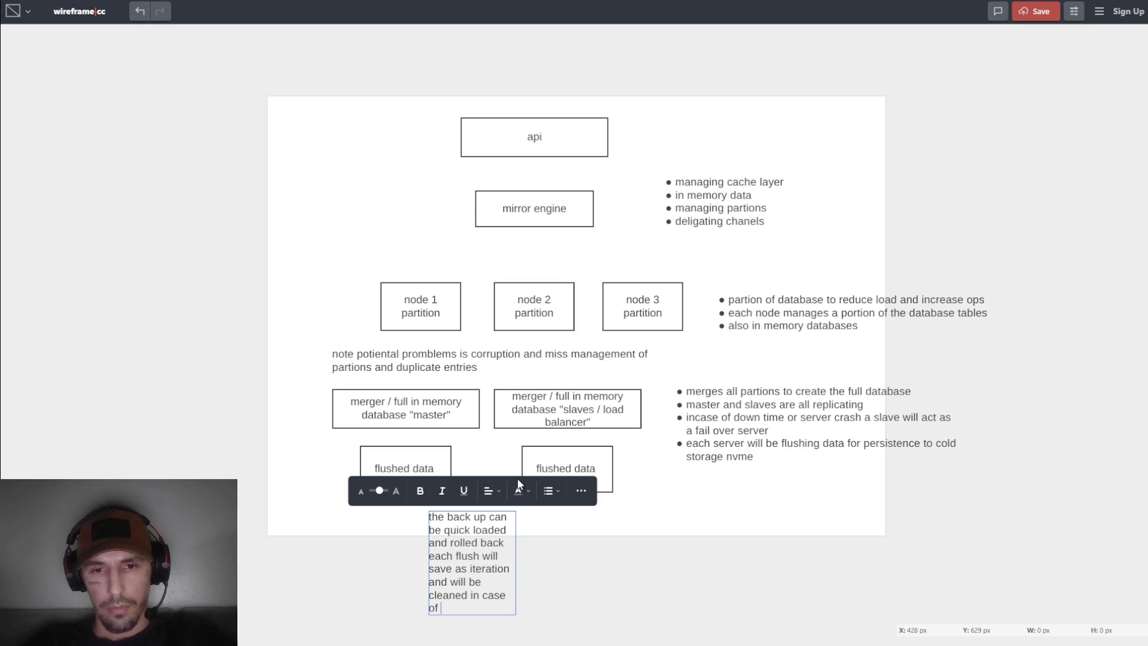
pyautogui.write('corr')
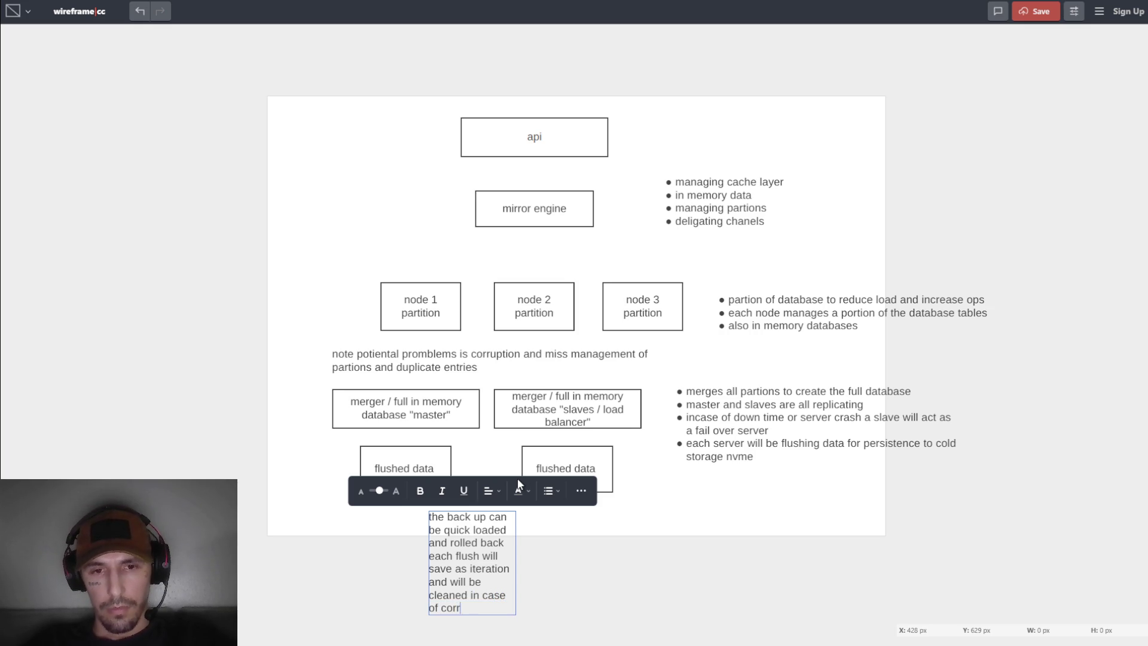
pyautogui.write('uptions')
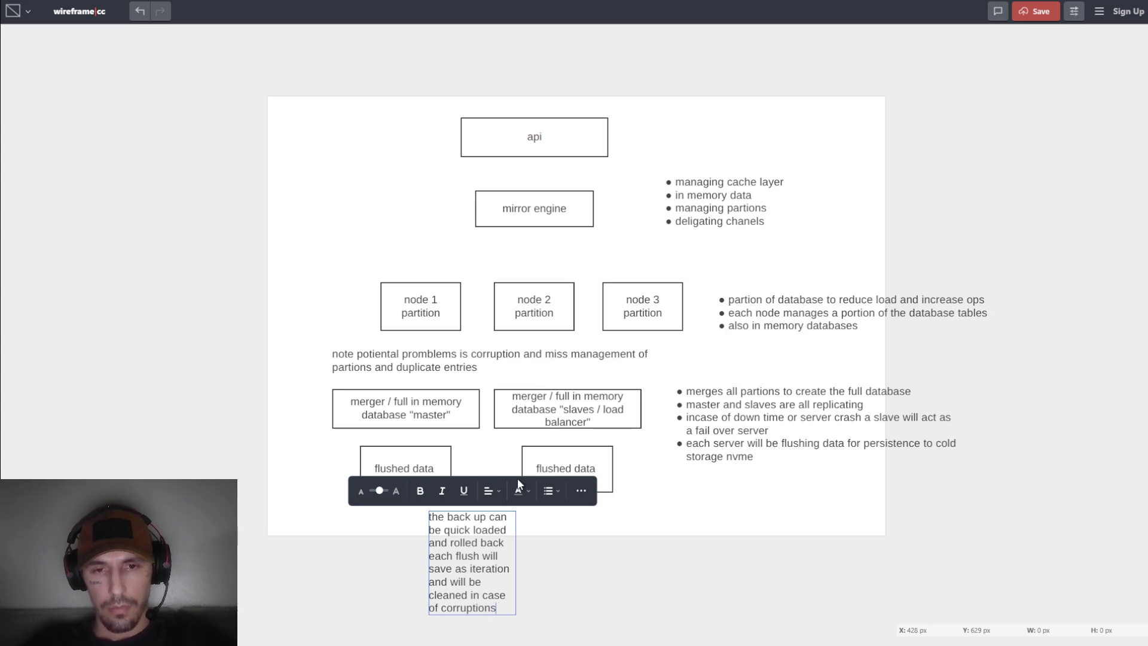
pyautogui.write(' but')
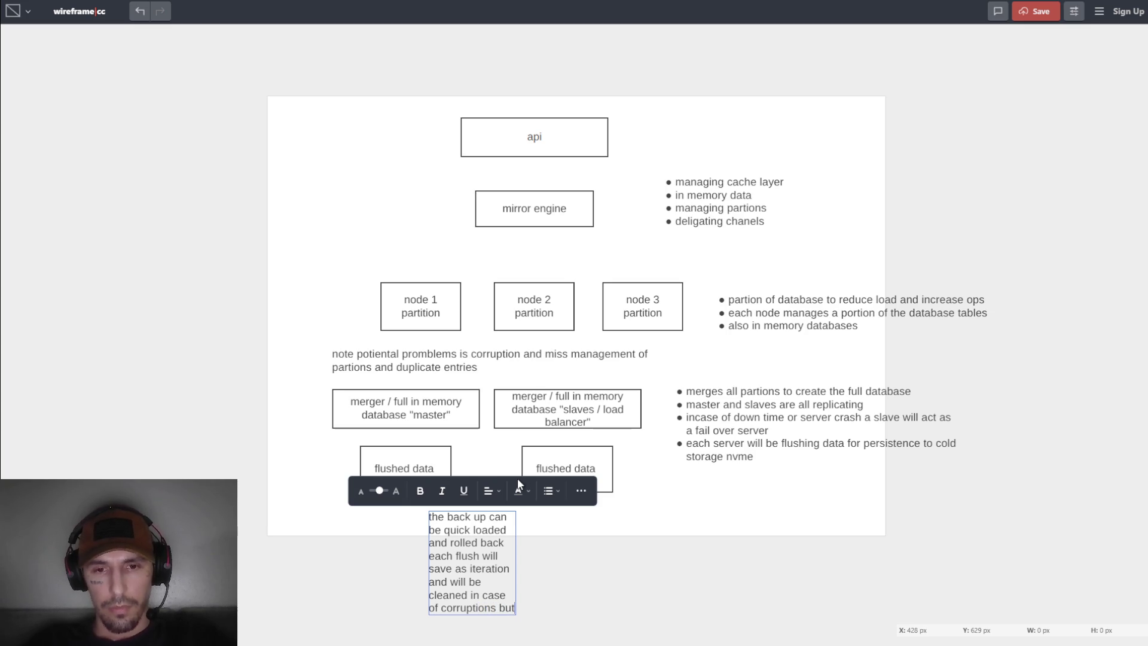
pyautogui.write(' the ')
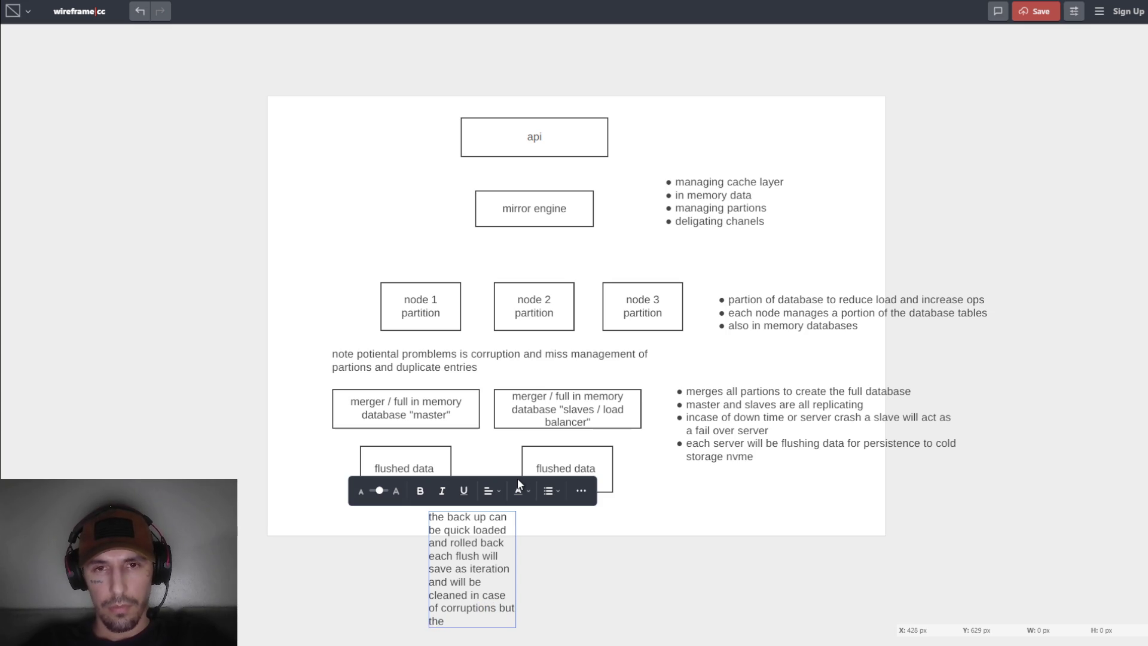
pyautogui.write('mir')
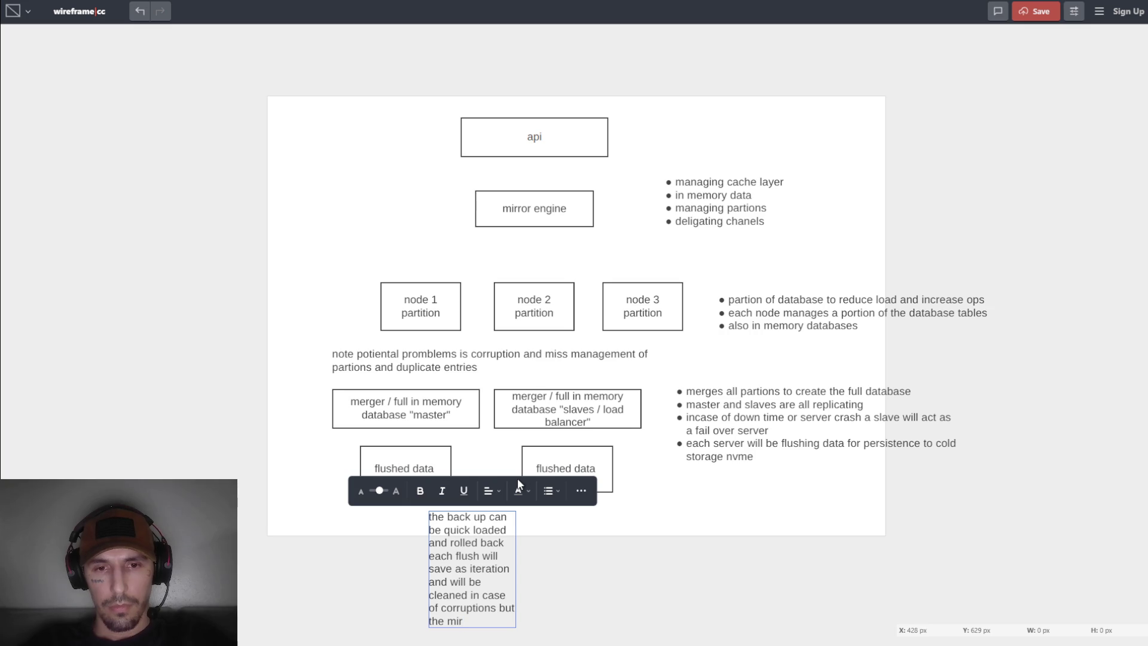
pyautogui.press('BackSpace')
pyautogui.press('BackSpace')
pyautogui.press('BackSpace')
pyautogui.press('BackSpace')
pyautogui.press('BackSpace')
pyautogui.write('these wont be used')
pyautogui.press('BackSpace')
pyautogui.press('BackSpace')
pyautogui.write('ed for live data')
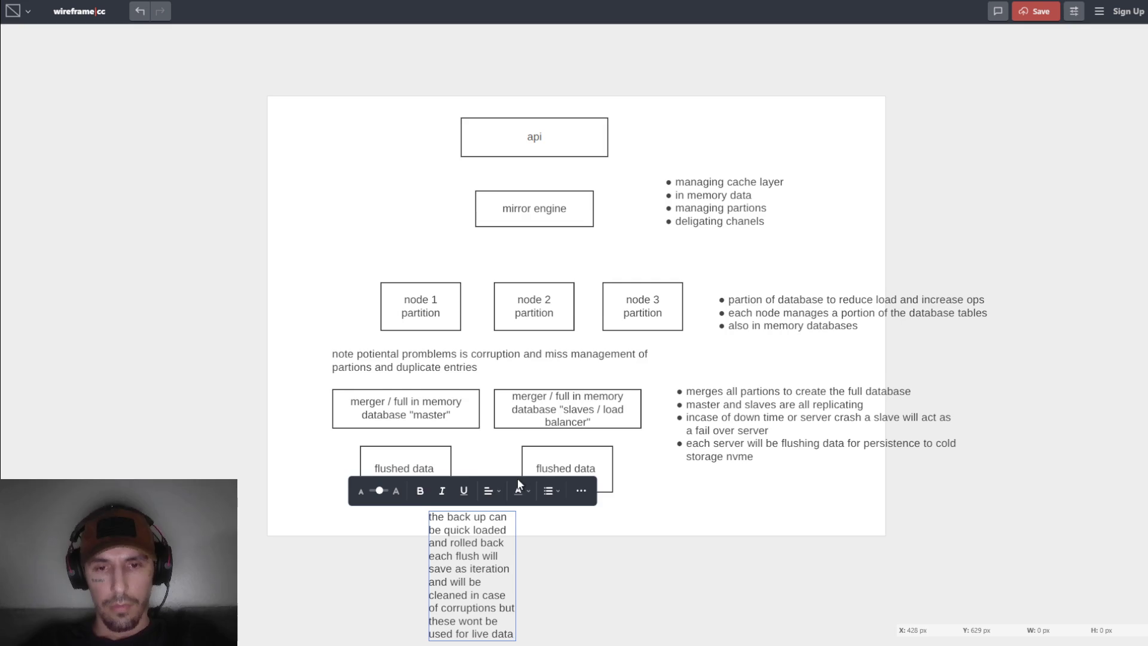
pyautogui.write(' just persistence i')
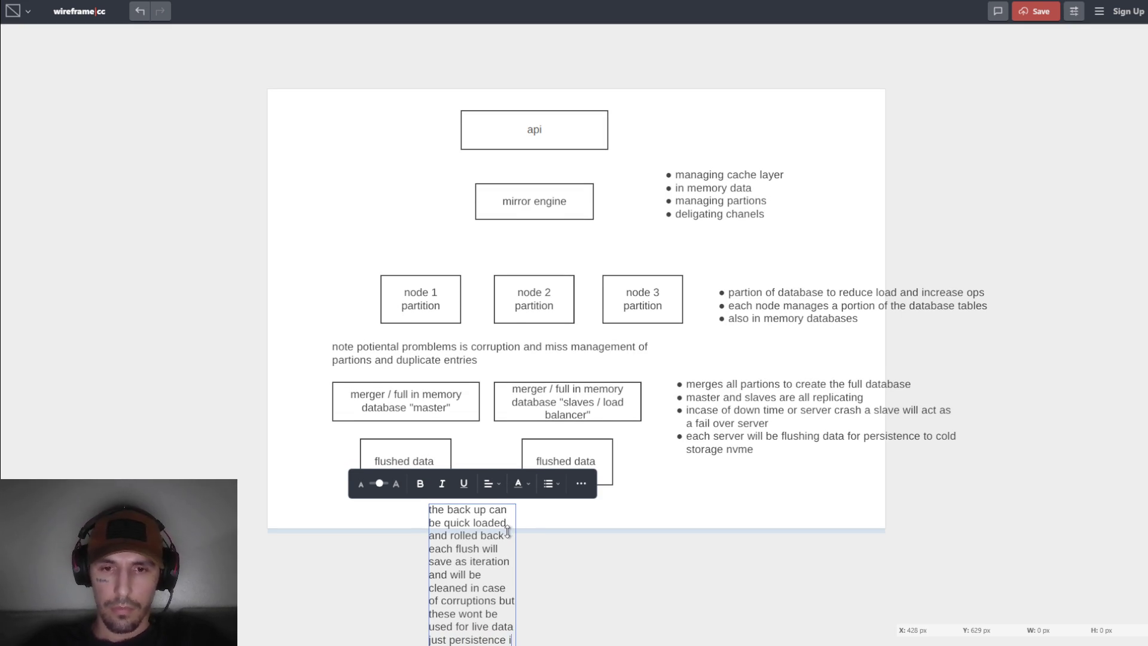
# End the note with 'in case a node partition goes down it can be restored' and widen its box.
pyautogui.write('n case a')
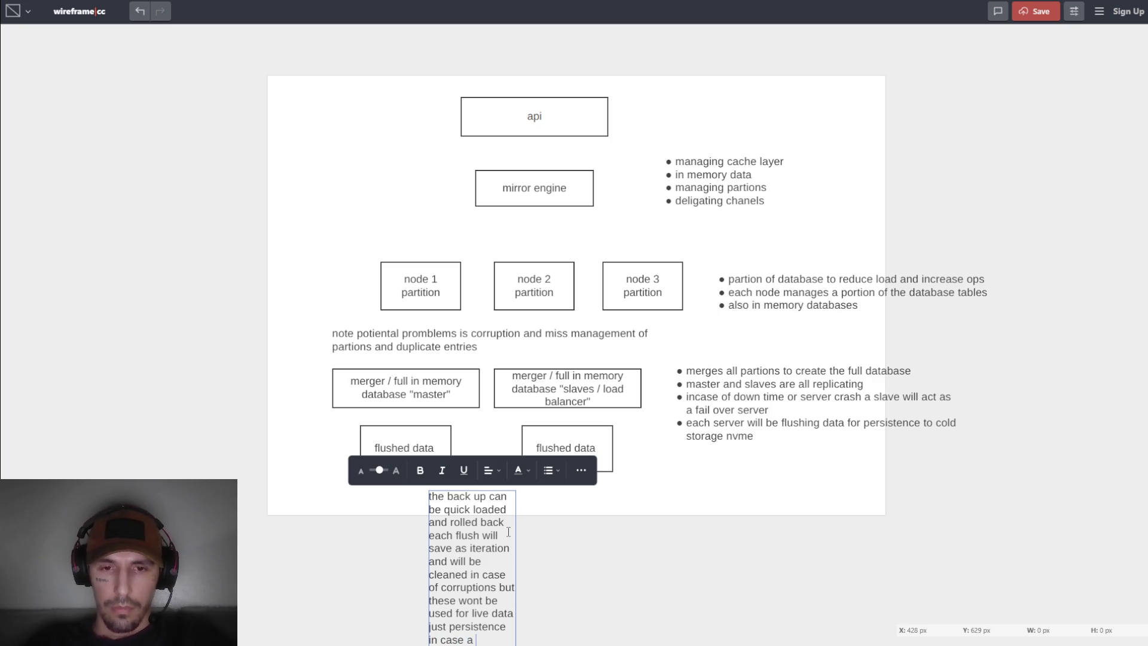
pyautogui.write(' node ')
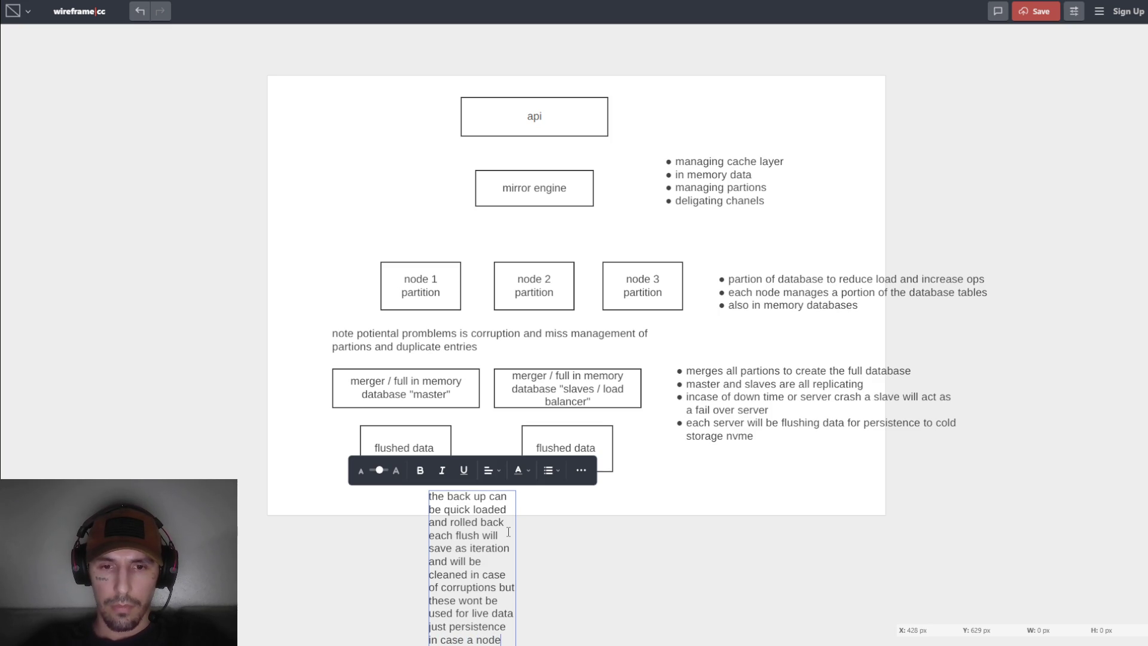
pyautogui.write('partion ')
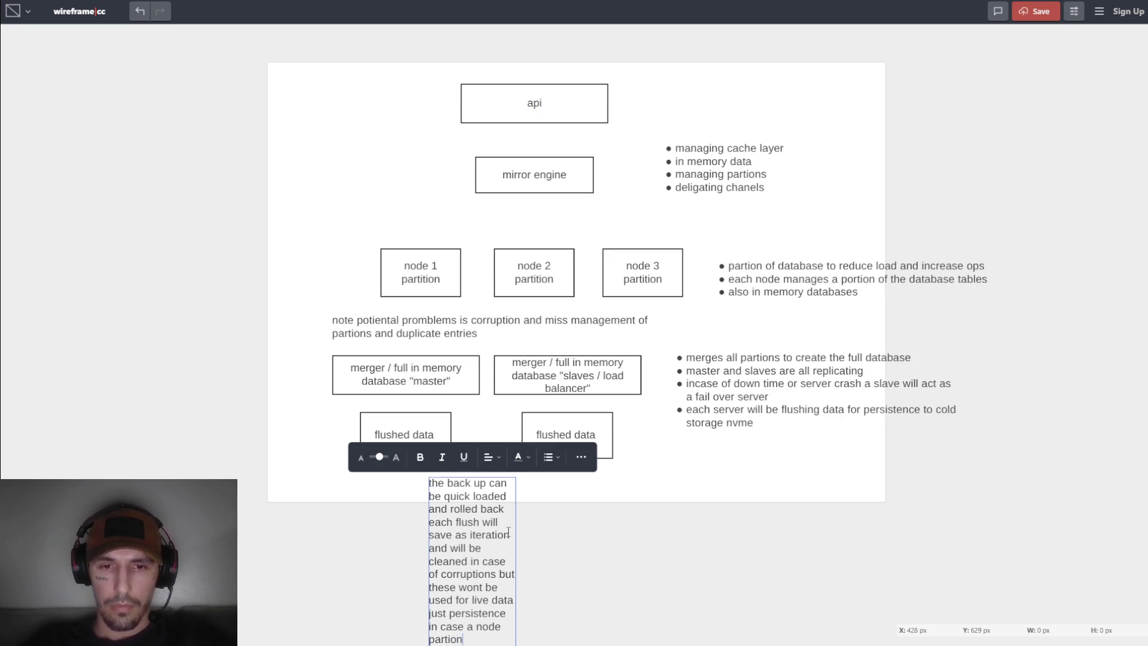
pyautogui.write('goes done')
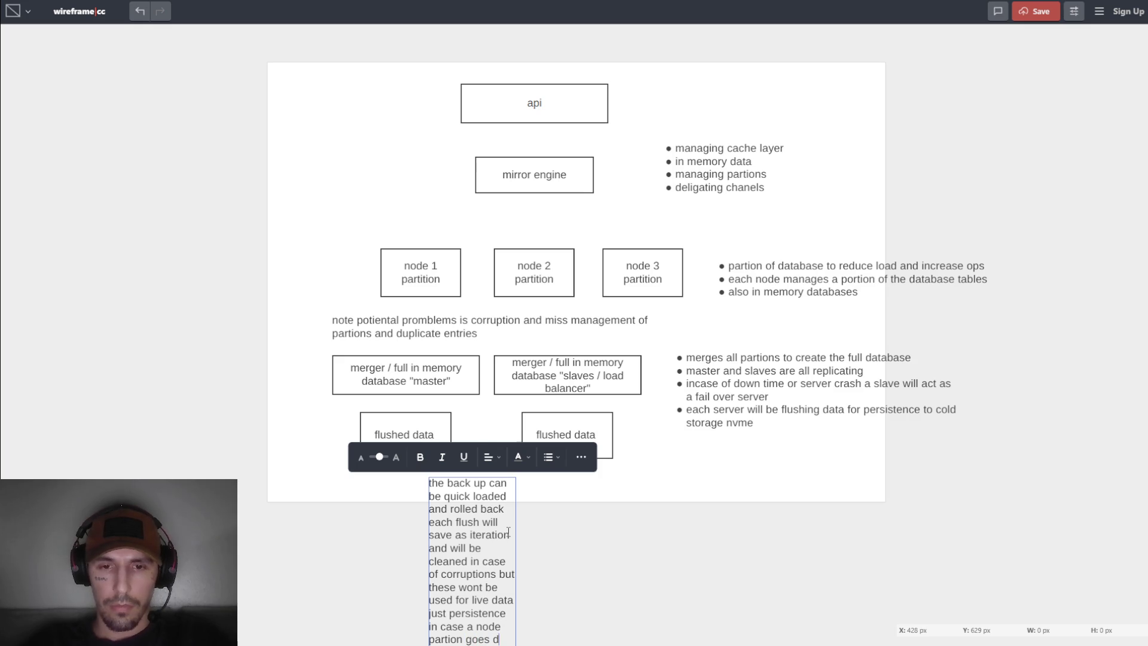
pyautogui.press('BackSpace')
pyautogui.press('BackSpace')
pyautogui.write('wn i')
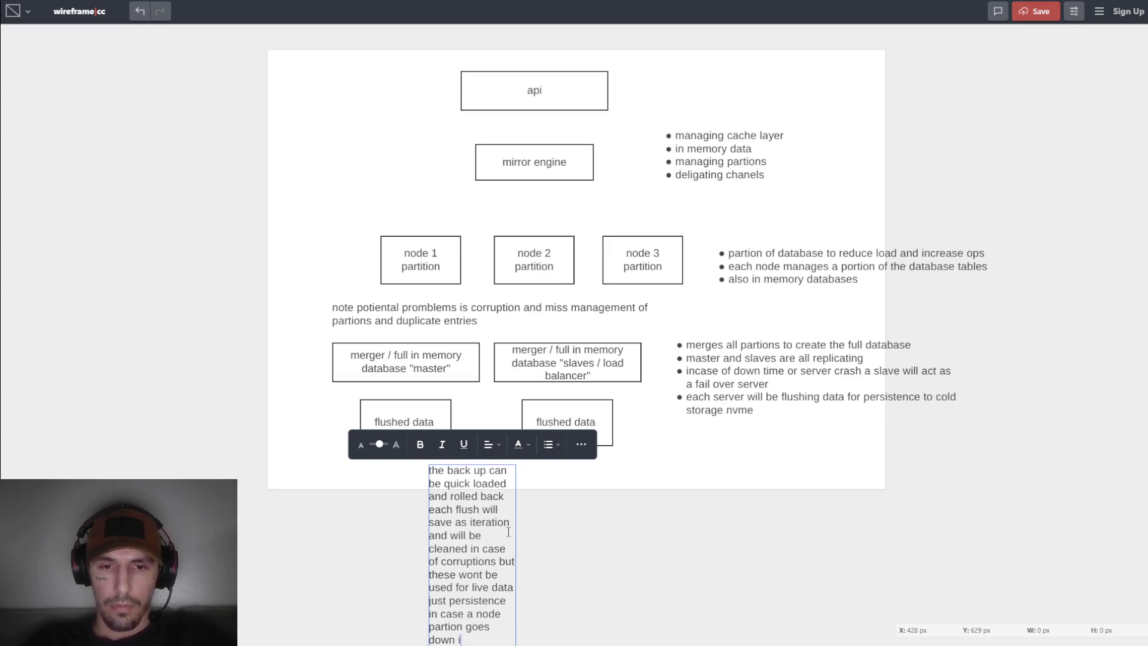
pyautogui.write('t can be rest')
pyautogui.write('ored')
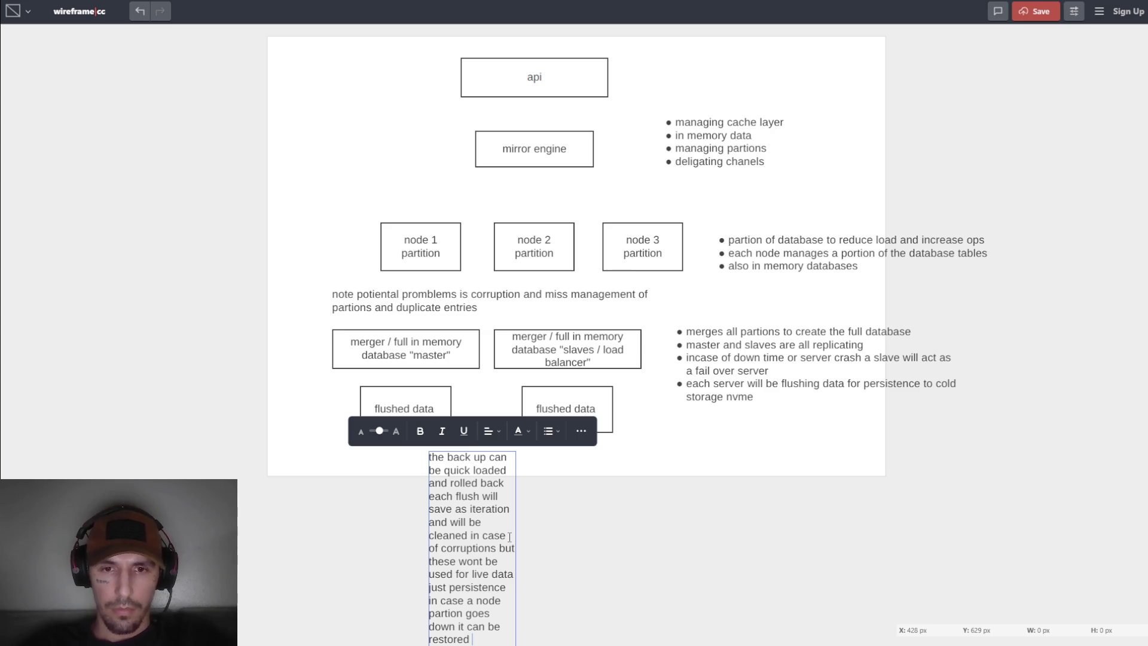
pyautogui.click(516, 536)
pyautogui.moveTo(516, 537)
pyautogui.mouseDown()
pyautogui.moveTo(838, 537)
pyautogui.moveTo(732, 537)
pyautogui.mouseUp()
# Slide the note left under the flushed data boxes and lower the mirror engine box.
pyautogui.moveTo(629, 490)
pyautogui.mouseDown()
pyautogui.moveTo(523, 499)
pyautogui.moveTo(784, 491)
pyautogui.moveTo(563, 490)
pyautogui.mouseUp()
pyautogui.scroll(1, 571, 491)
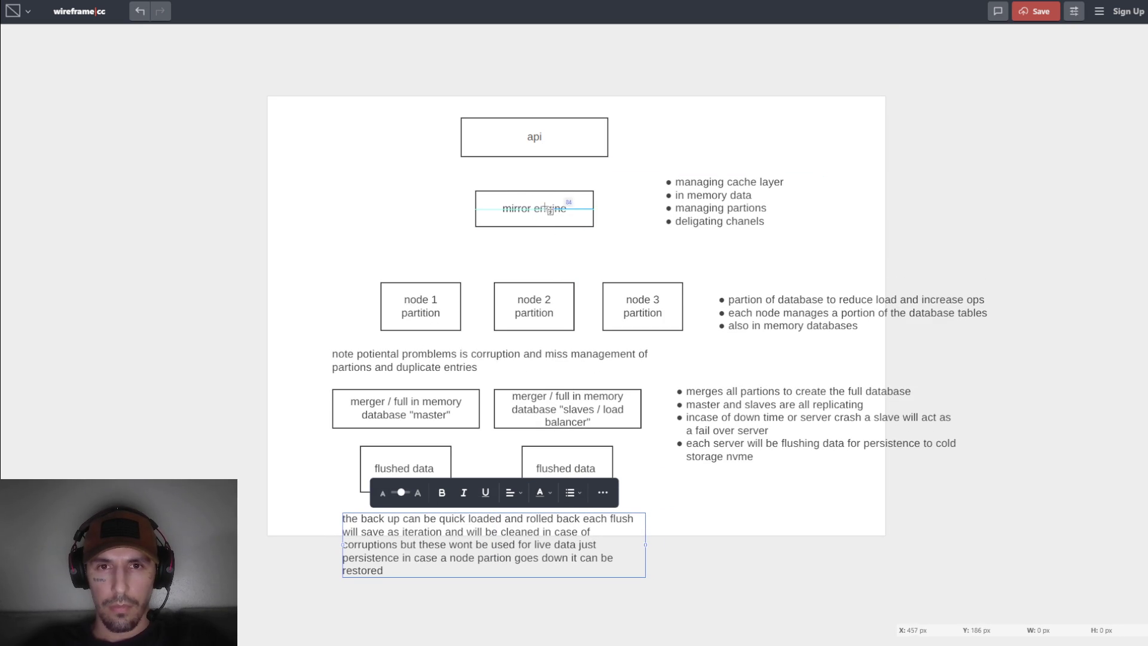
pyautogui.click(565, 213)
pyautogui.moveTo(565, 214)
pyautogui.mouseDown()
pyautogui.moveTo(546, 228)
pyautogui.moveTo(562, 217)
pyautogui.moveTo(560, 233)
pyautogui.mouseUp()
# Move the api box up and left so it sits centred over mirror engine.
pyautogui.click(602, 153)
pyautogui.moveTo(602, 153); pyautogui.dragTo(590, 132)
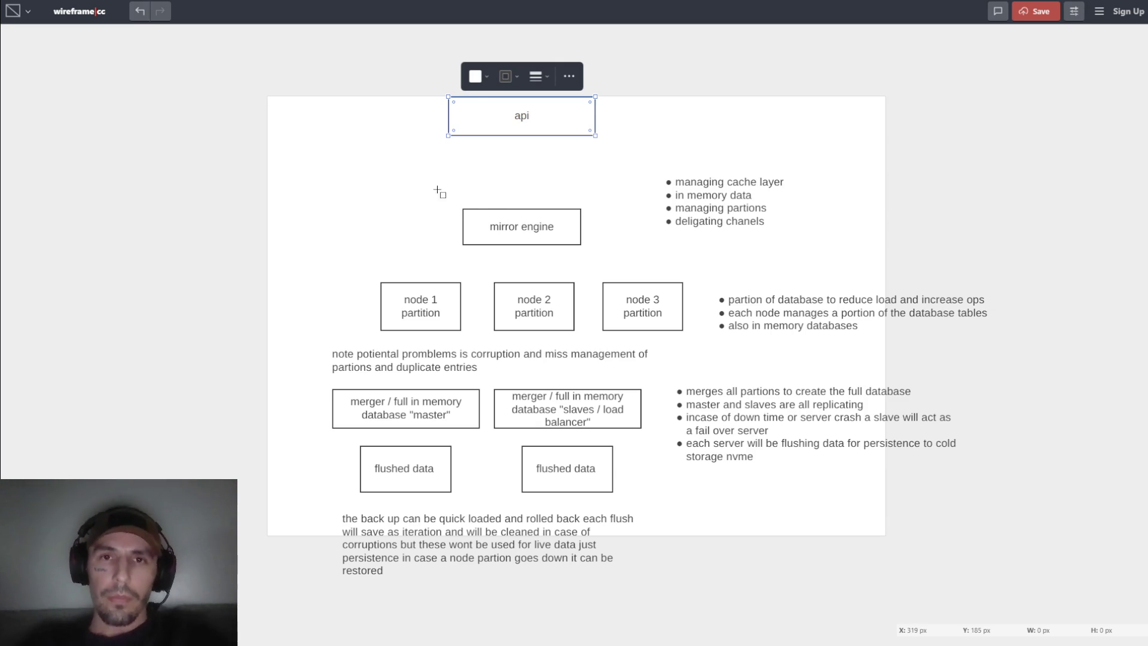
pyautogui.moveTo(523, 115)
pyautogui.mouseDown()
pyautogui.moveTo(559, 146)
pyautogui.moveTo(550, 128)
pyautogui.mouseUp()
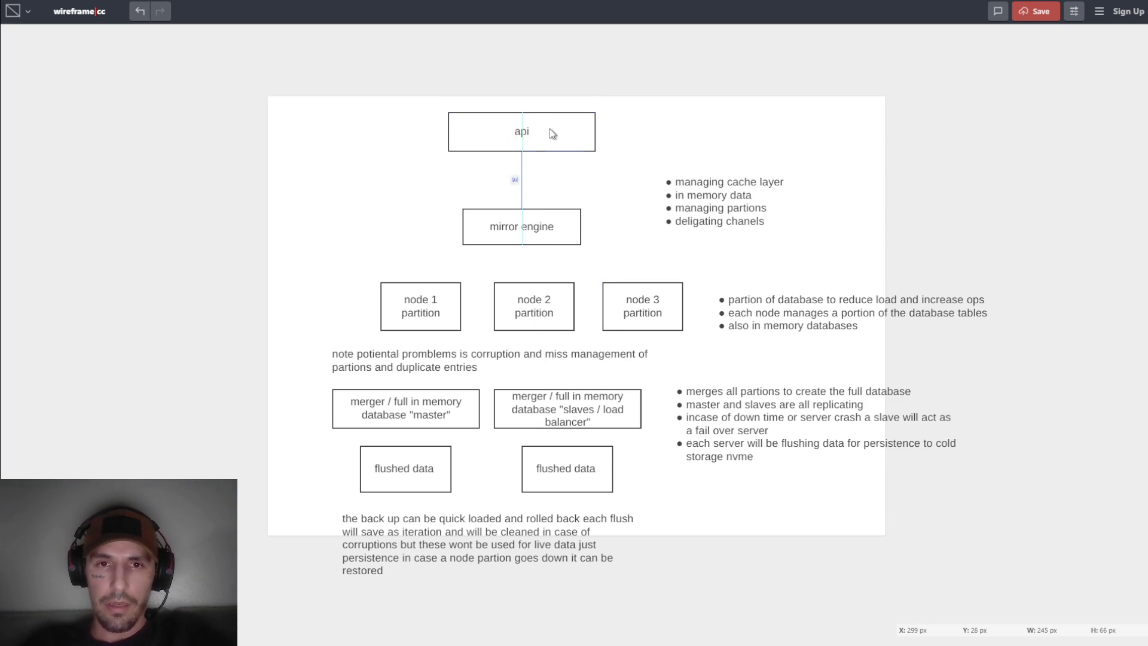
# Lower the mirror engine box slightly so it snaps directly under the api box.
pyautogui.click(547, 223)
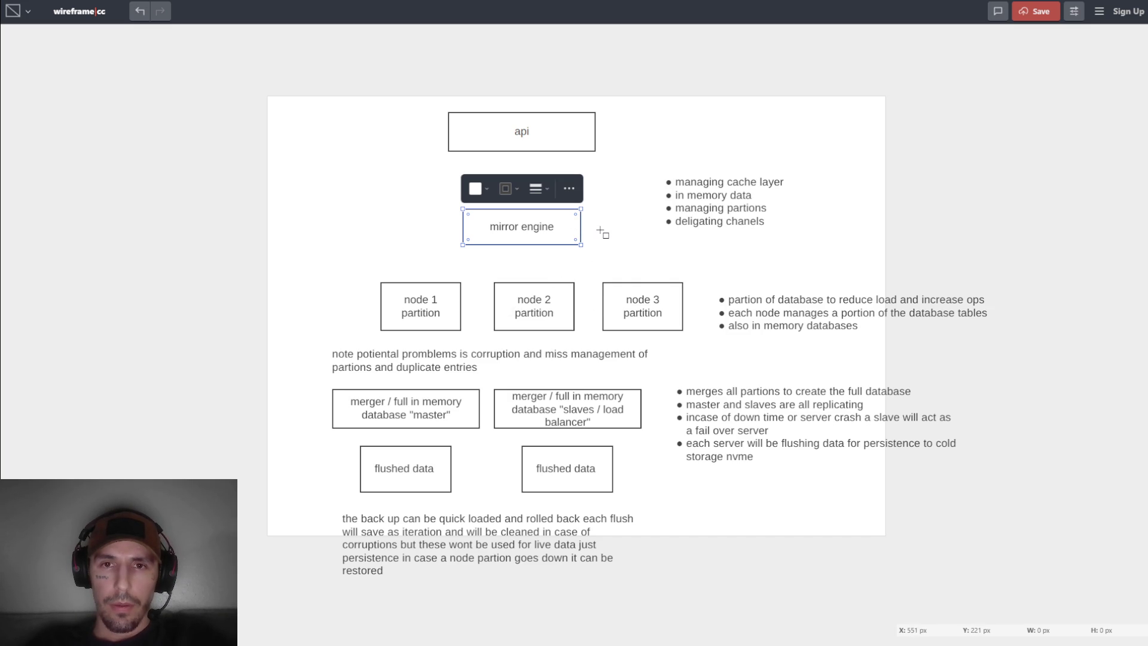
pyautogui.moveTo(552, 232); pyautogui.dragTo(546, 233)
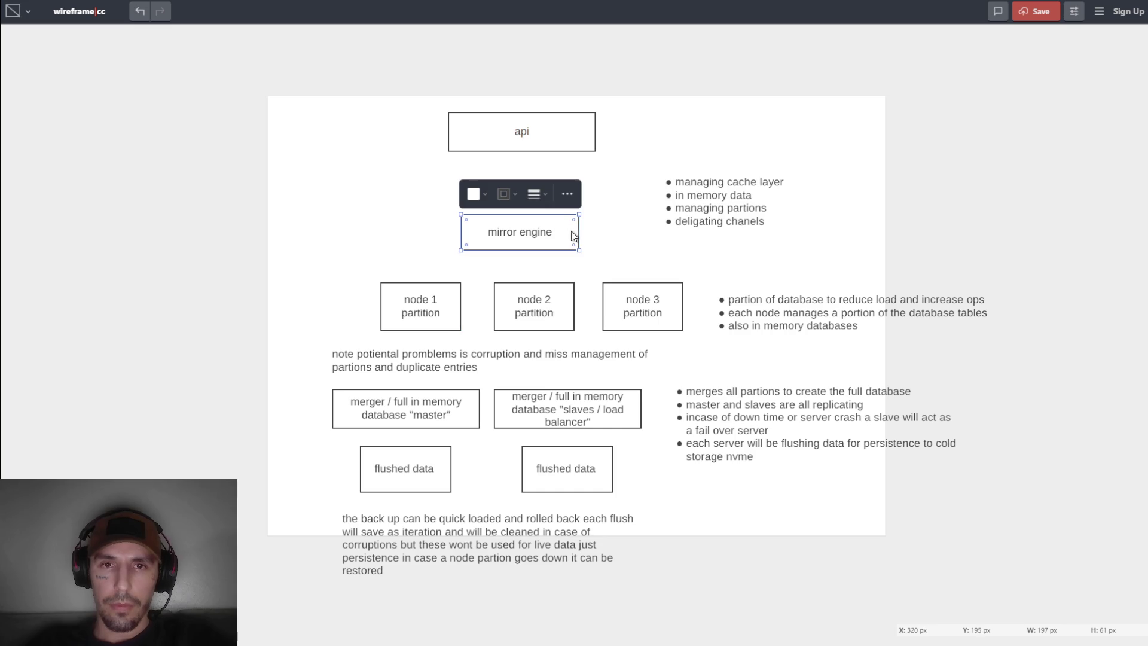
pyautogui.click(623, 240)
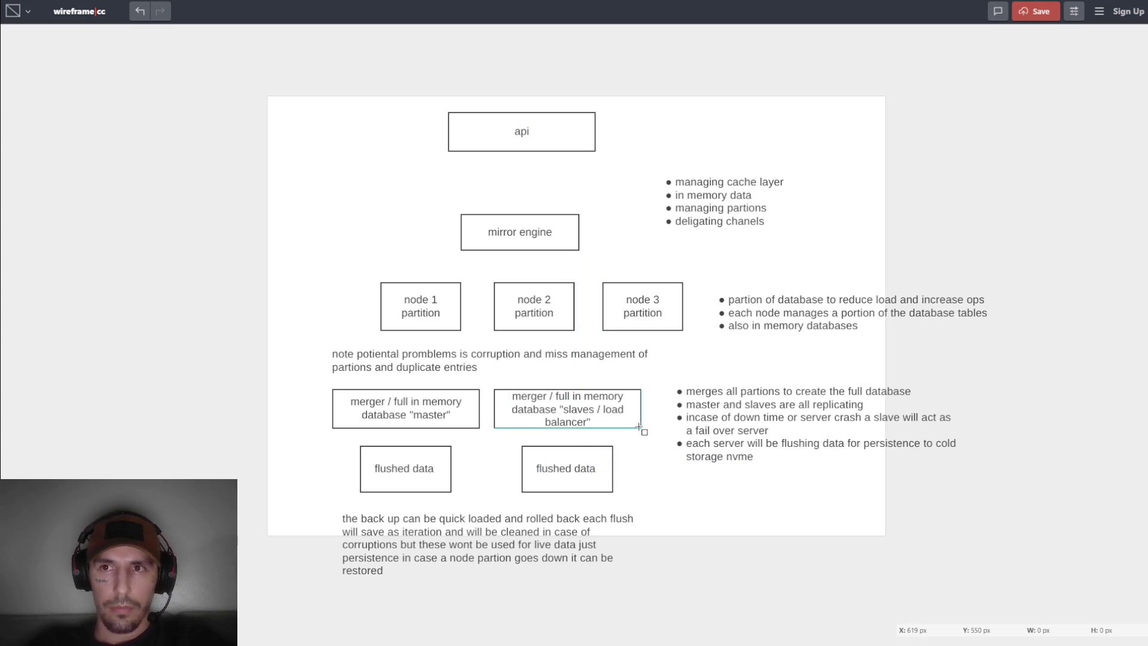
# Save the wireframe and close the 'Wireframe saved' popup showing its public URL.
pyautogui.click(1037, 21)
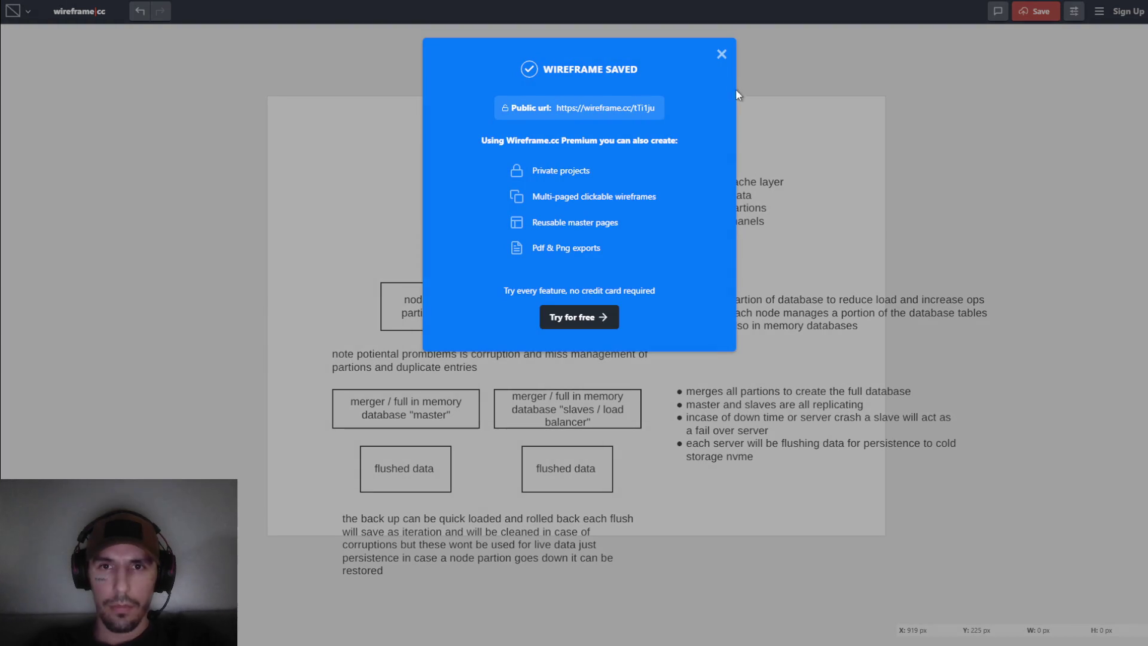
pyautogui.click(736, 94)
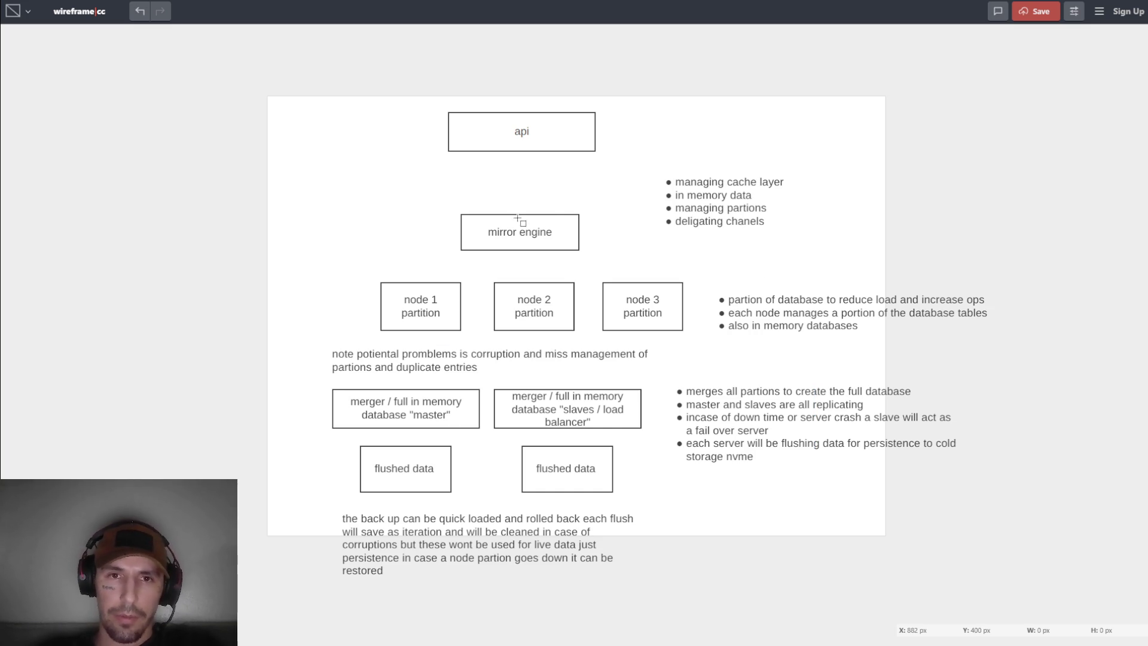
# Move the mirror engine box up about 40 px.
pyautogui.click(544, 224)
pyautogui.moveTo(544, 224); pyautogui.dragTo(546, 201)
pyautogui.click(349, 209)
pyautogui.rightClick(291, 197)
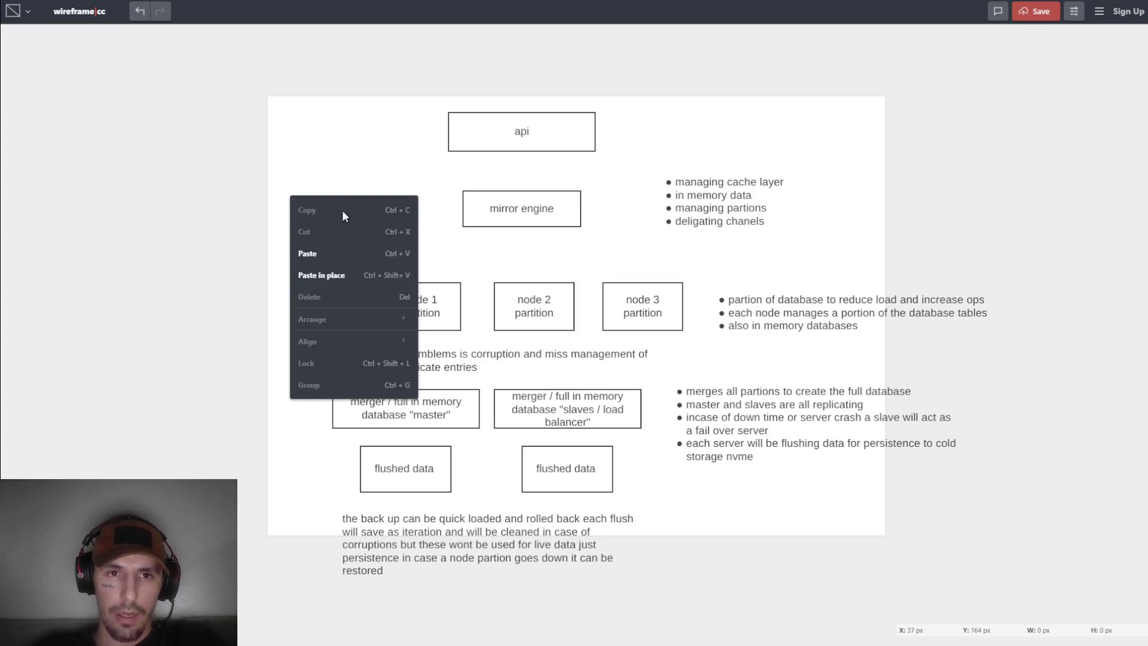
pyautogui.click(378, 196)
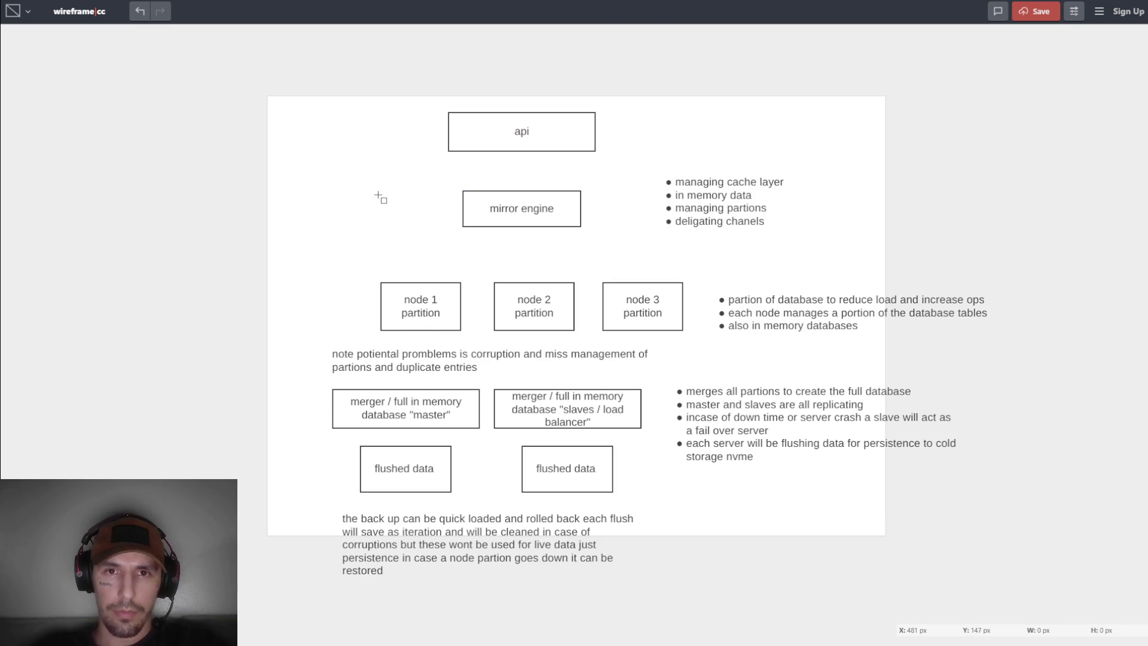
pyautogui.click(512, 149)
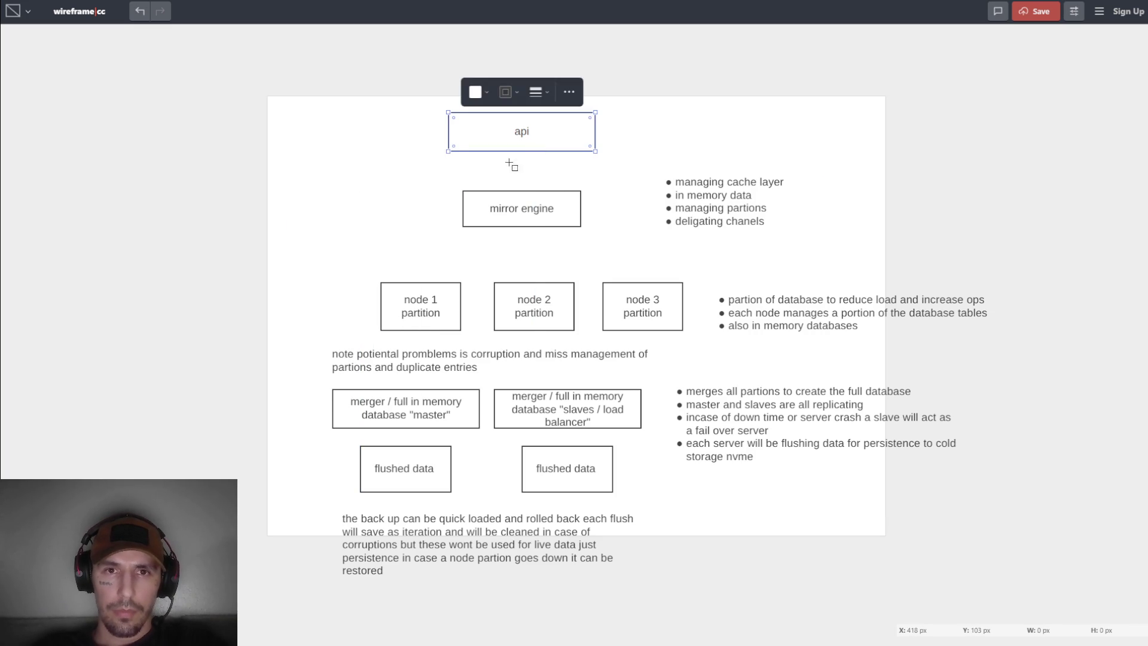
pyautogui.click(397, 223)
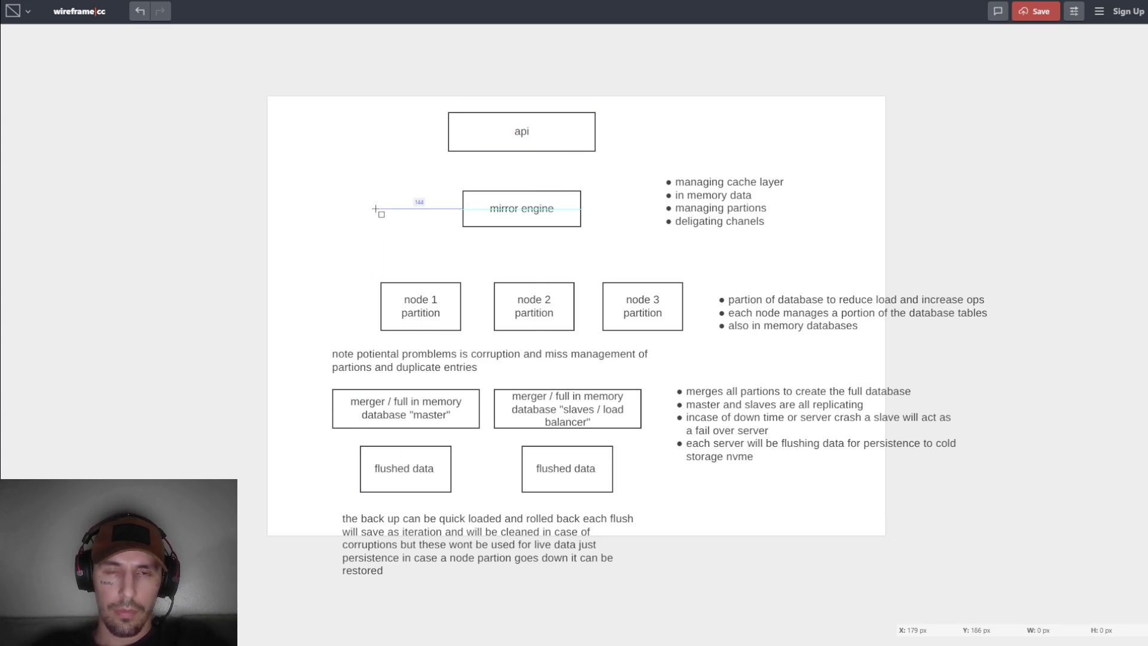
# Add a narrow text label 'cluster coodinator + replication + in memory engine' left of mirror engine.
pyautogui.click(376, 208)
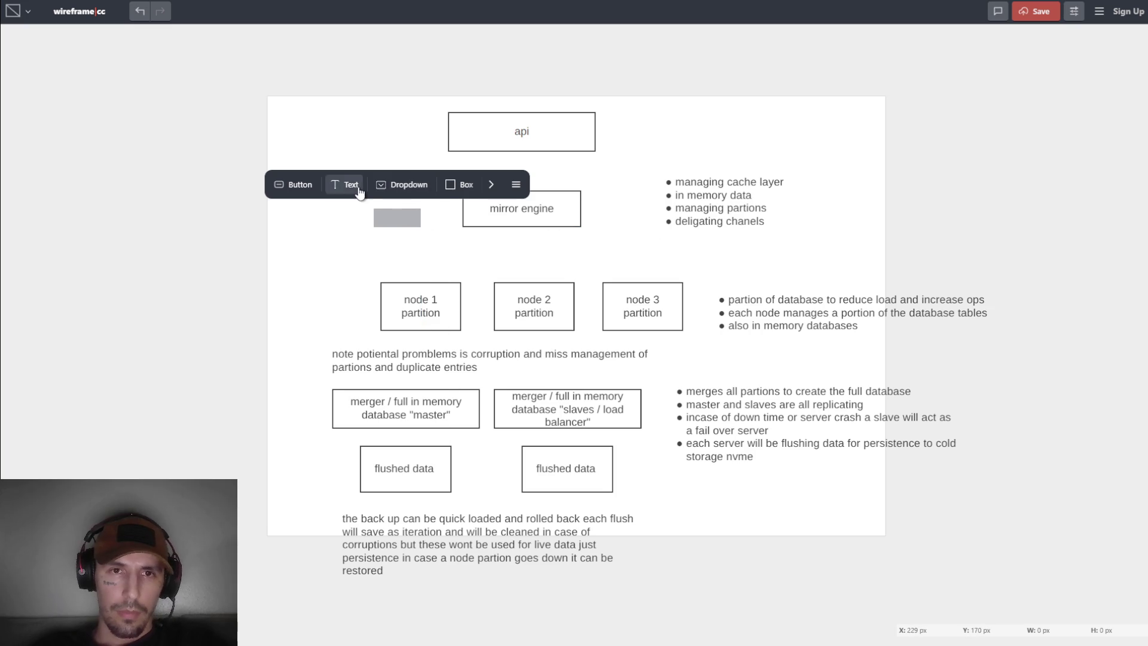
pyautogui.click(358, 190)
pyautogui.moveTo(445, 215); pyautogui.dragTo(419, 217)
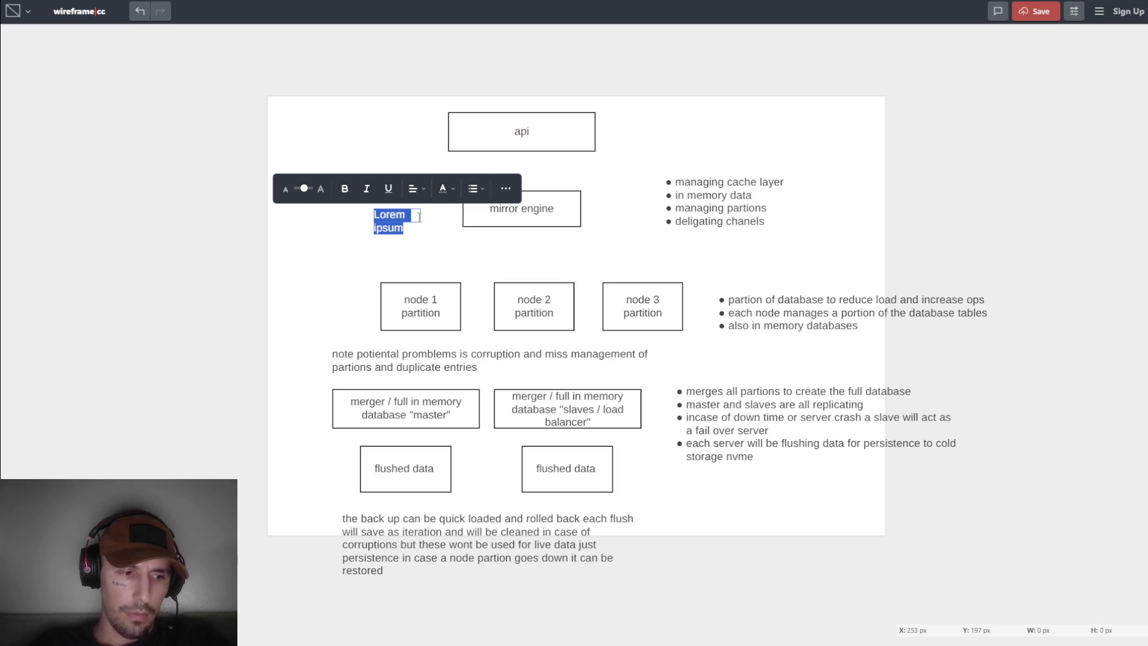
pyautogui.write('cluste')
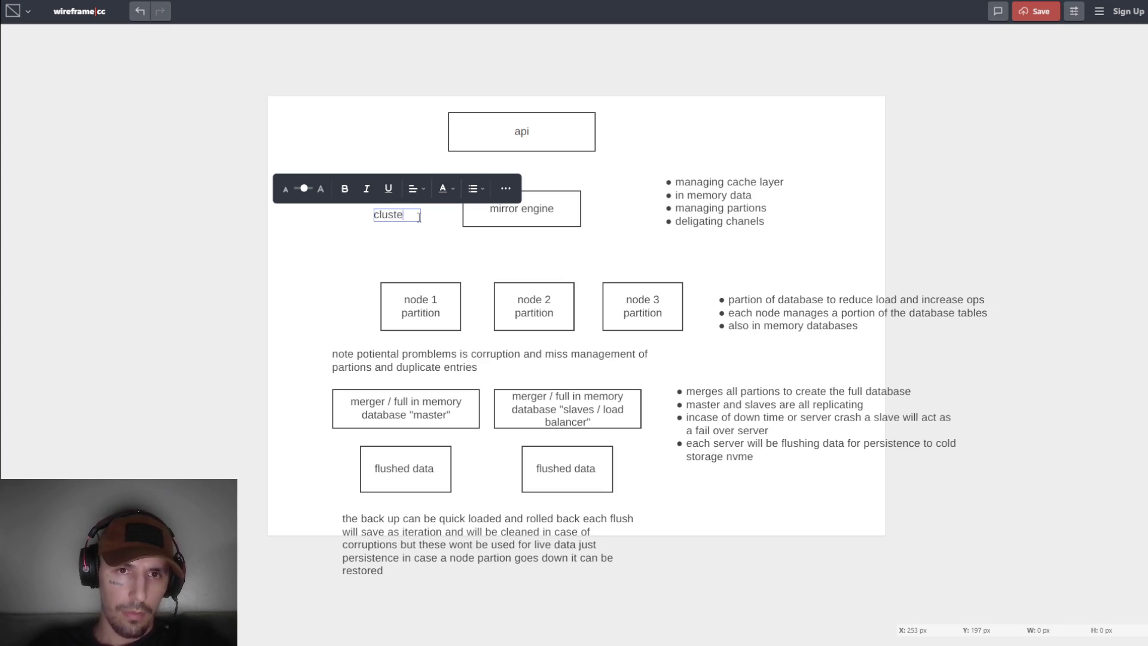
pyautogui.write('r co')
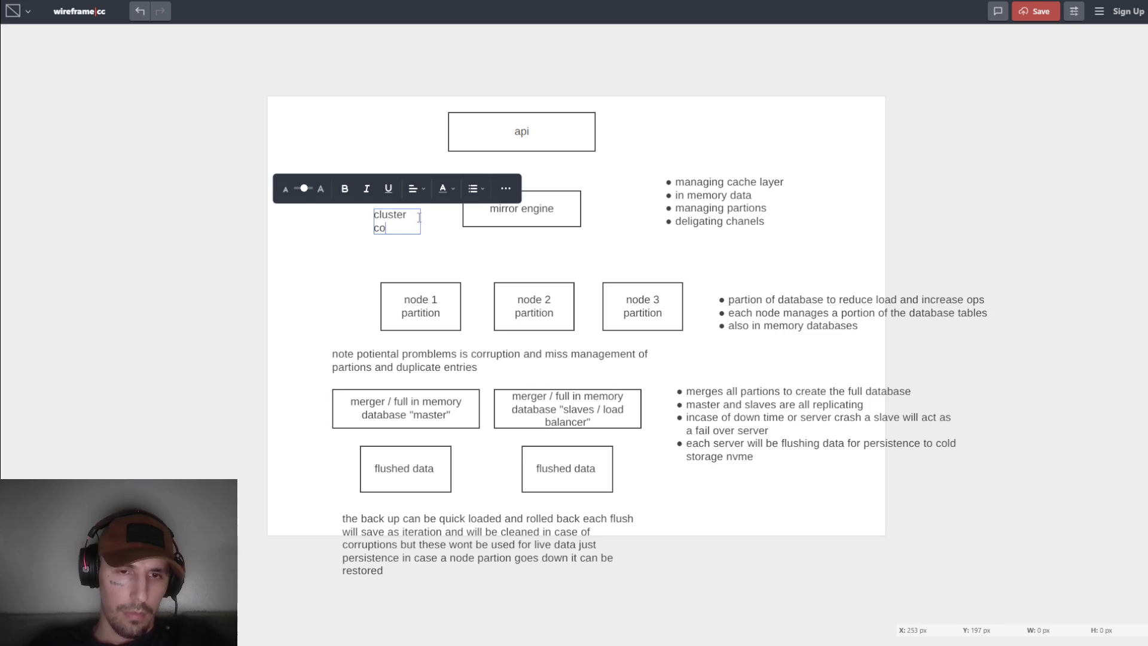
pyautogui.write('odinator ')
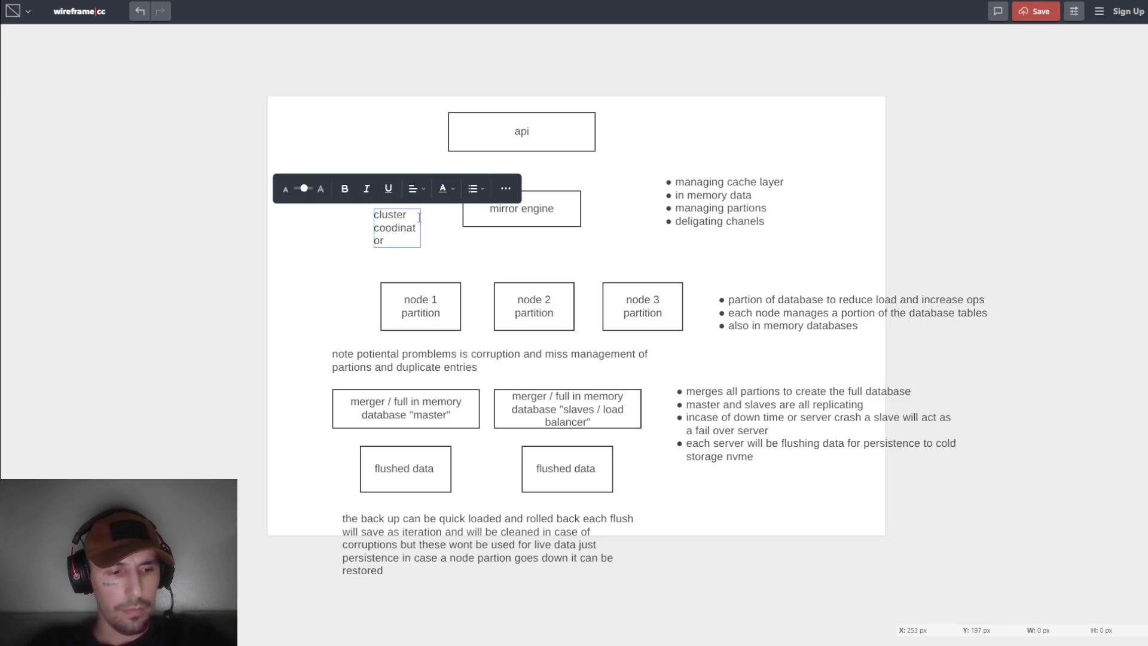
pyautogui.write('+ re')
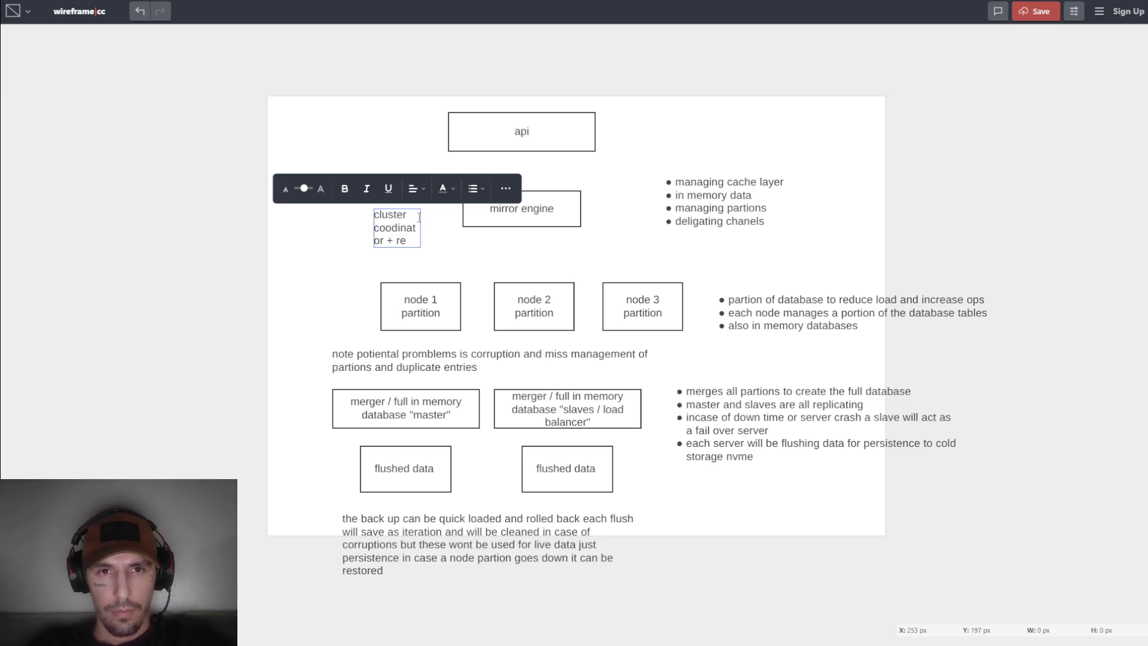
pyautogui.write('plication ')
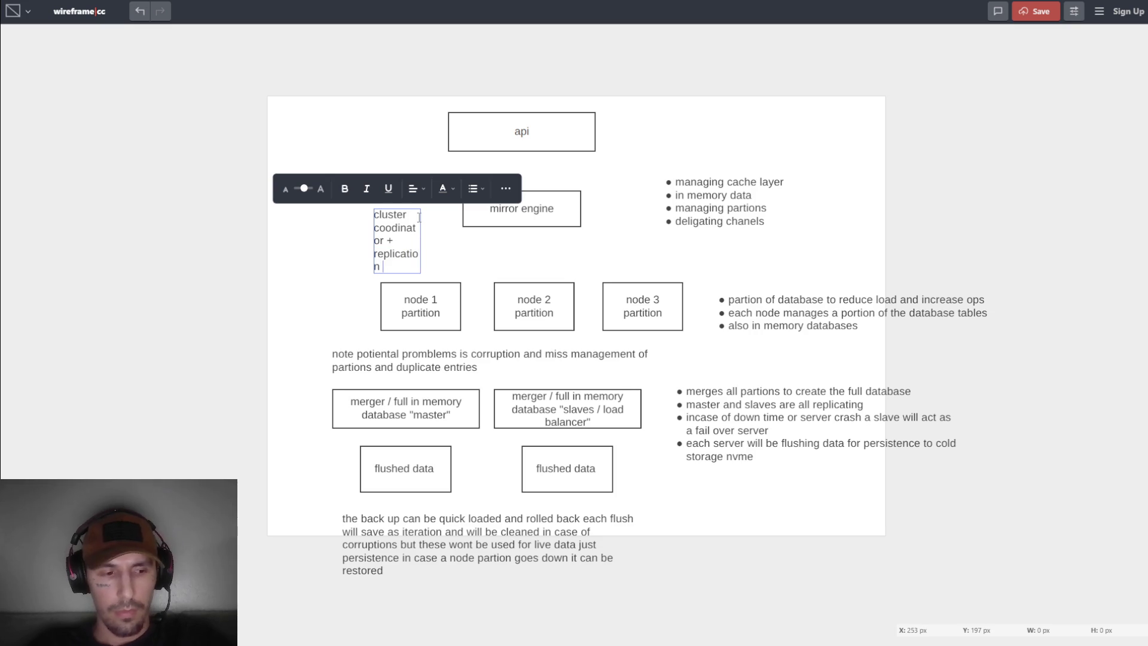
pyautogui.write('+ in ')
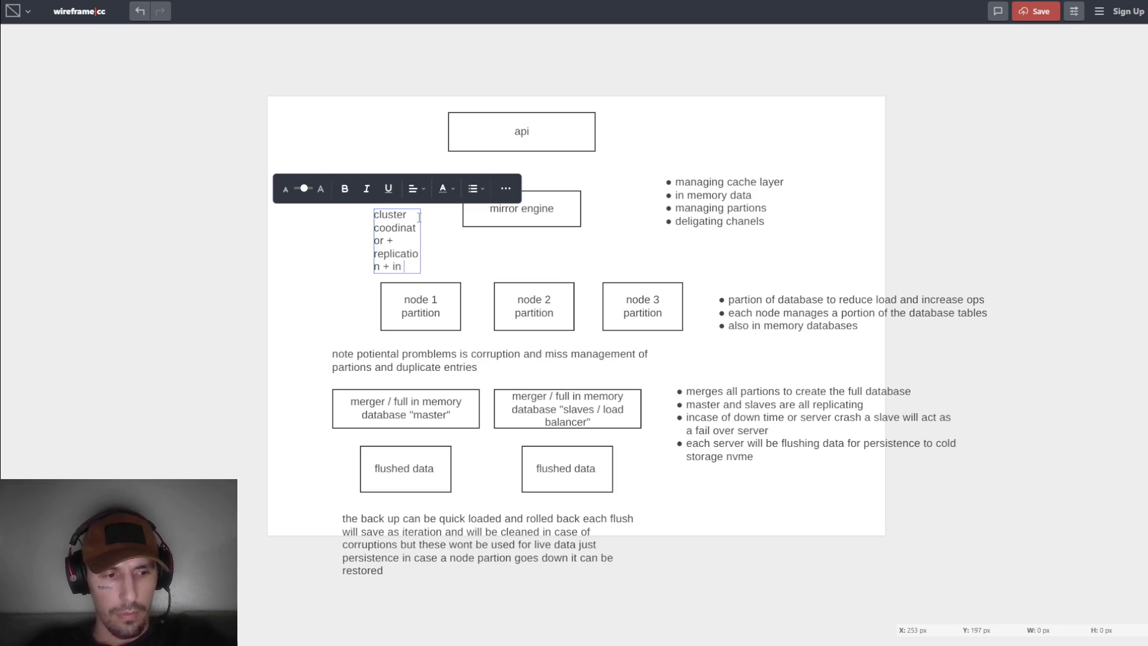
pyautogui.write('memory')
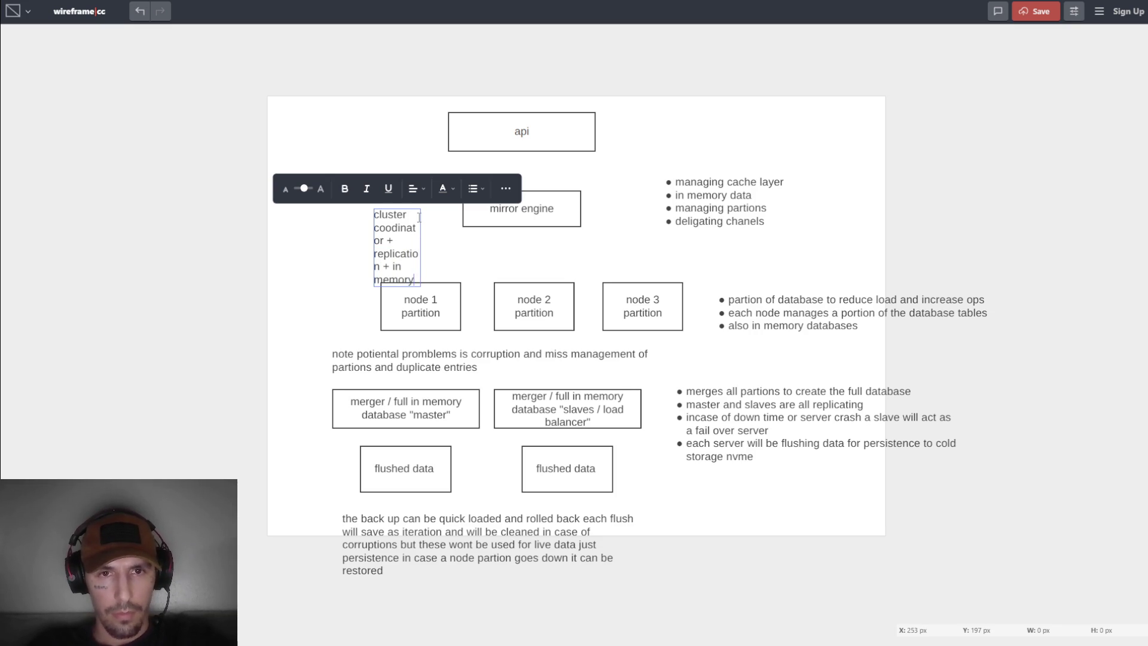
pyautogui.write(' engine')
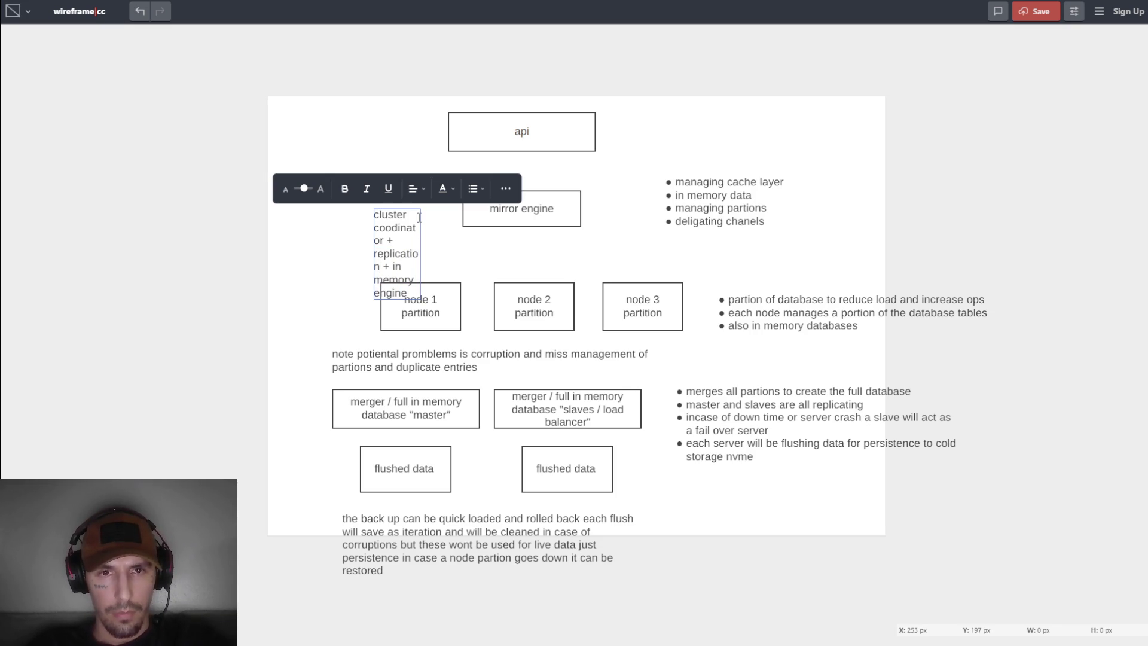
pyautogui.click(443, 249)
# Widen the cluster coodinator label onto one line above mirror engine; nudge the cache-layer bullet list up-right.
pyautogui.click(419, 253)
pyautogui.moveTo(420, 254)
pyautogui.mouseDown()
pyautogui.moveTo(579, 257)
pyautogui.moveTo(655, 245)
pyautogui.moveTo(628, 241)
pyautogui.moveTo(625, 179)
pyautogui.mouseUp()
pyautogui.click(740, 210)
pyautogui.moveTo(740, 210); pyautogui.dragTo(802, 204)
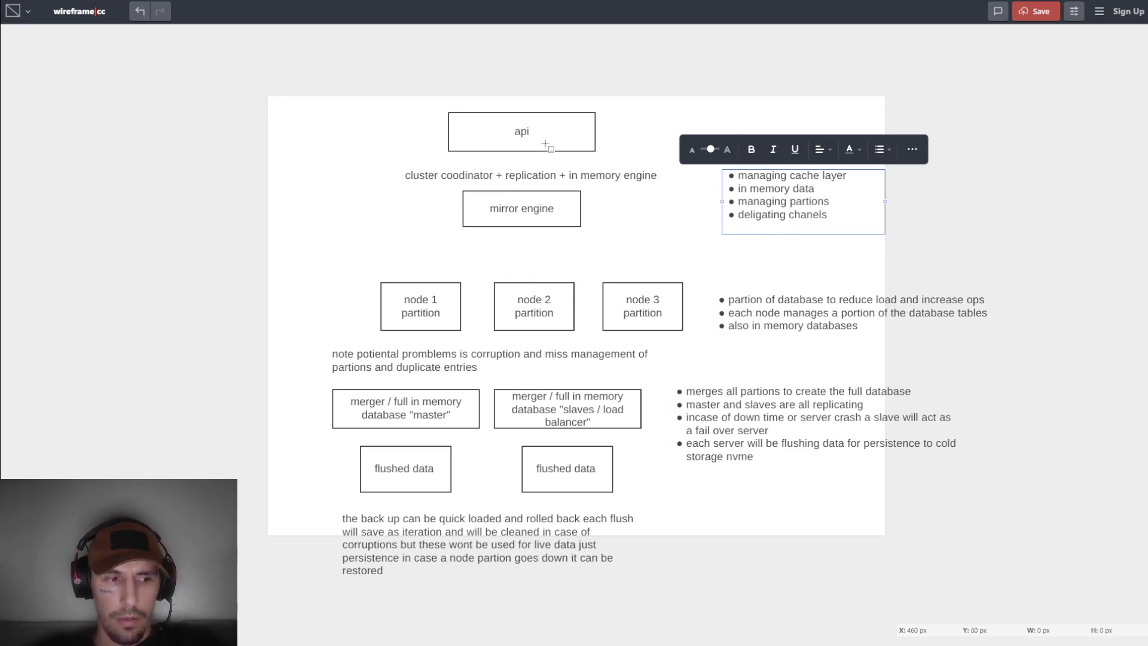
pyautogui.moveTo(535, 133); pyautogui.dragTo(544, 115)
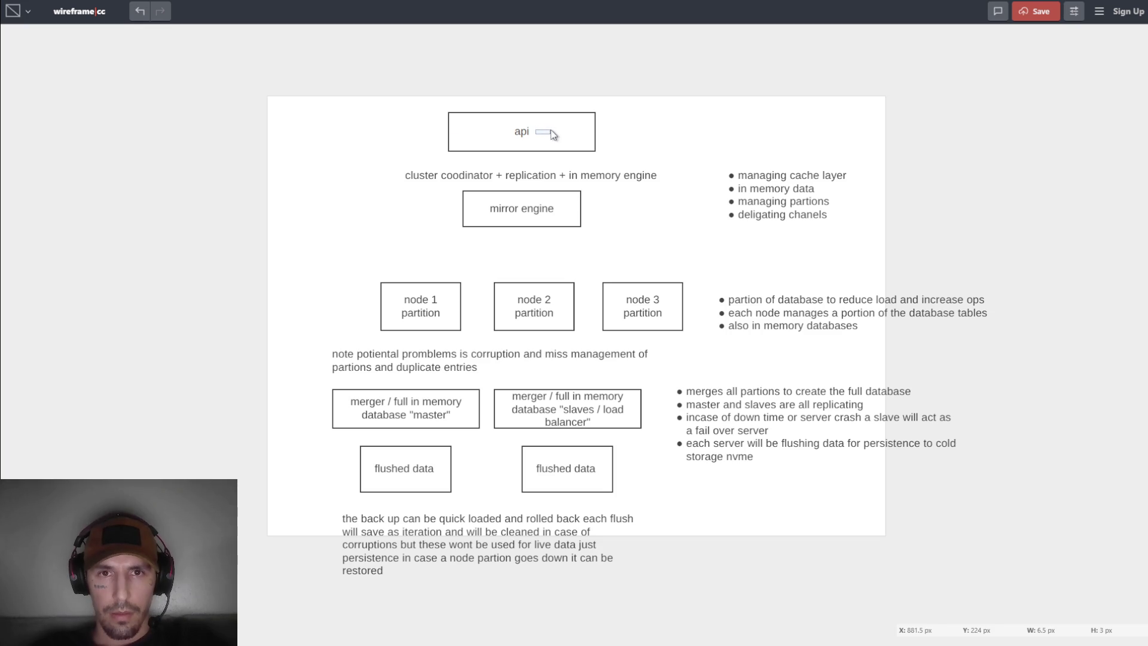
pyautogui.doubleClick(589, 175)
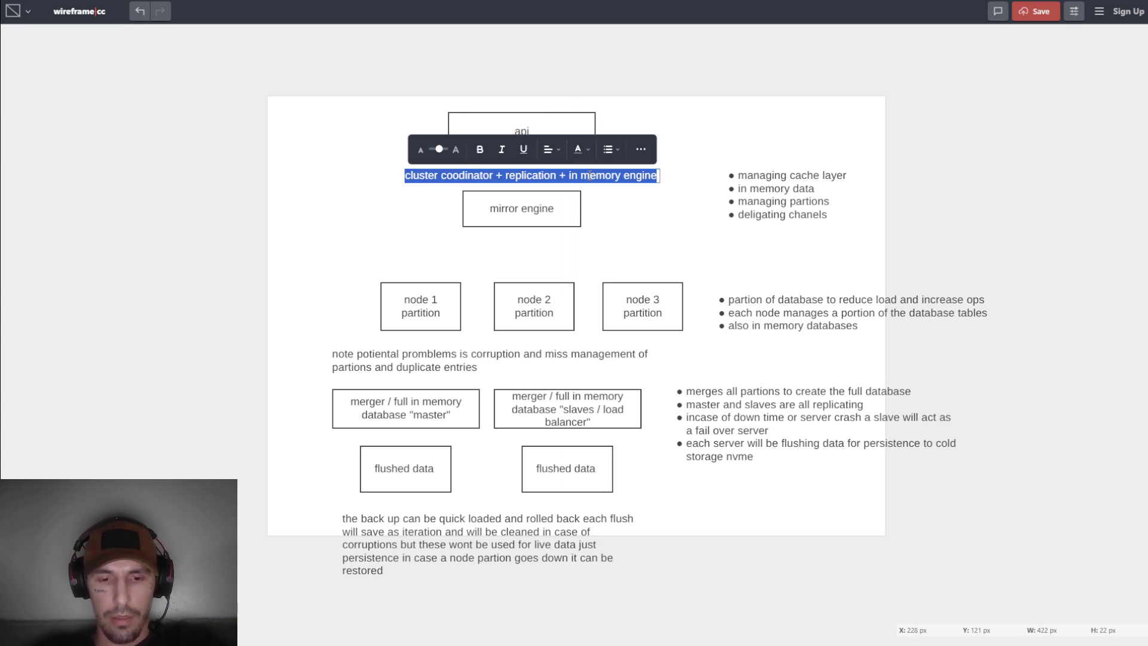
# Duplicate the cluster label, place it above the api box, and change it to 'auth + rate limiting'.
pyautogui.click(569, 175)
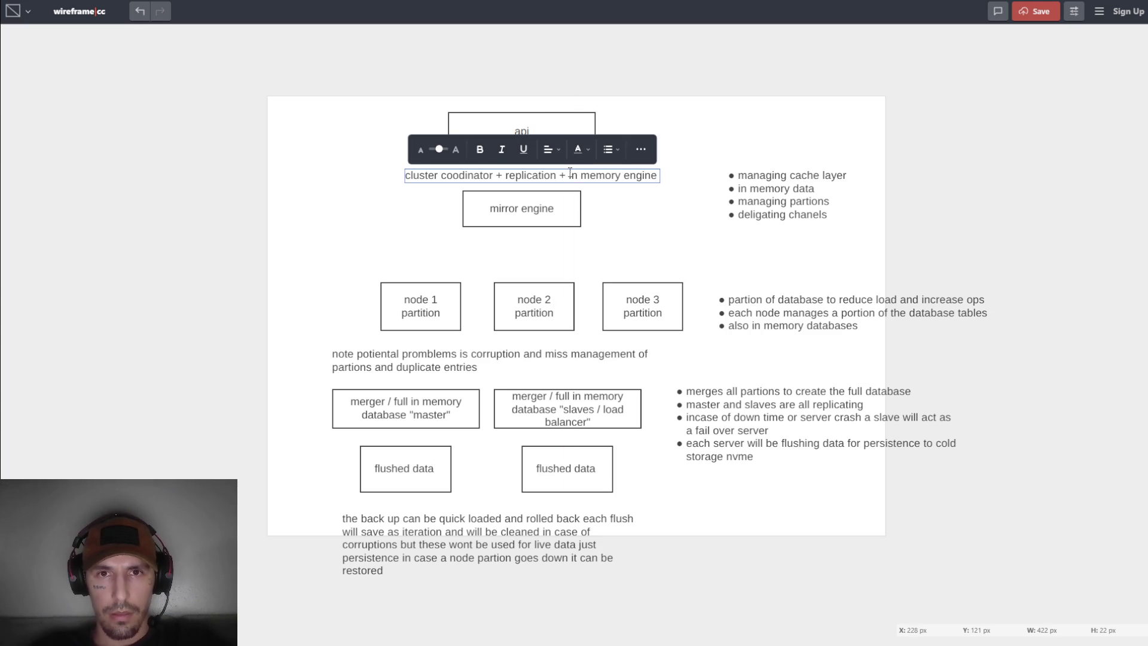
pyautogui.click(629, 185)
pyautogui.click(640, 177)
pyautogui.hotkey('ctrl', 'v')
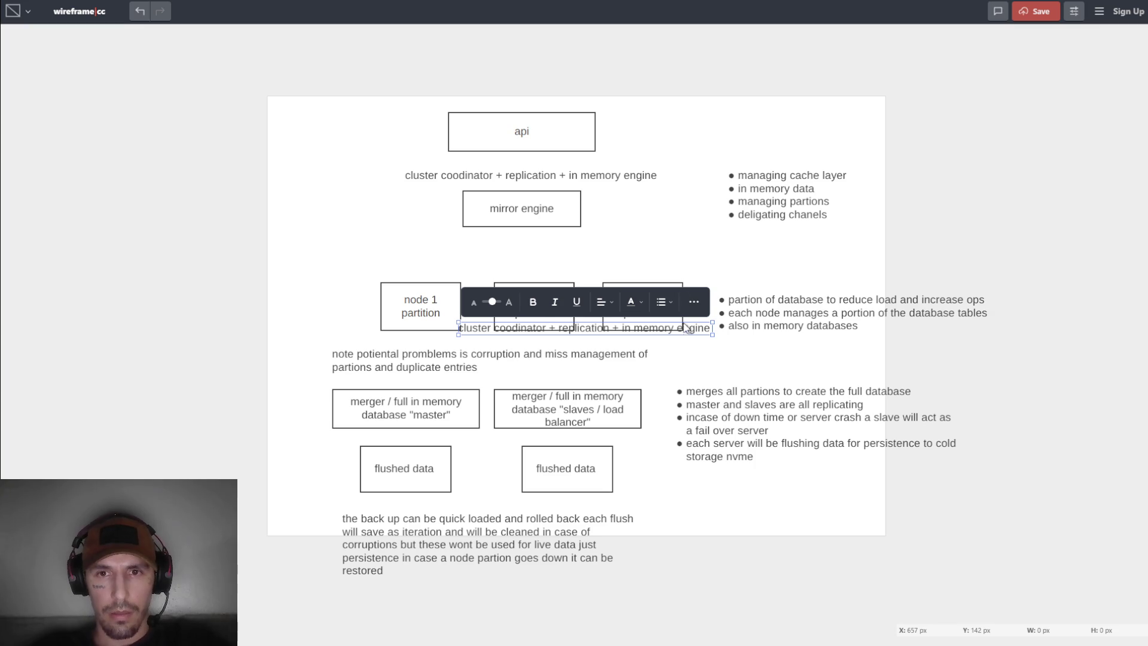
pyautogui.moveTo(703, 327)
pyautogui.mouseDown()
pyautogui.moveTo(703, 216)
pyautogui.moveTo(664, 97)
pyautogui.moveTo(622, 97)
pyautogui.mouseUp()
pyautogui.doubleClick(616, 91)
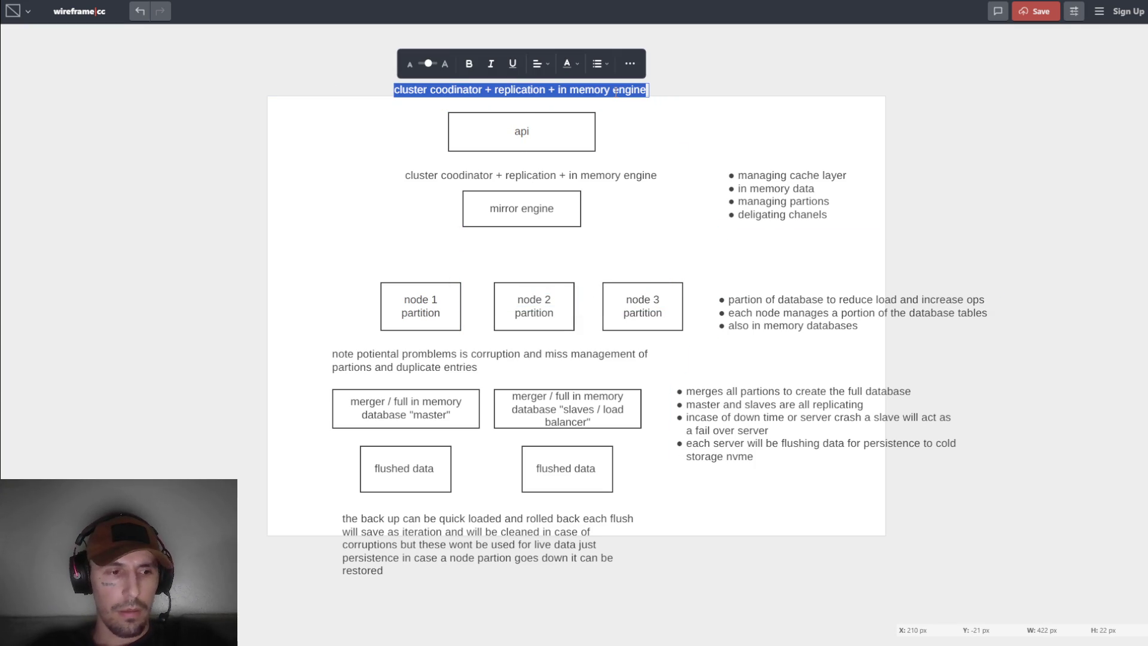
pyautogui.write('auth ')
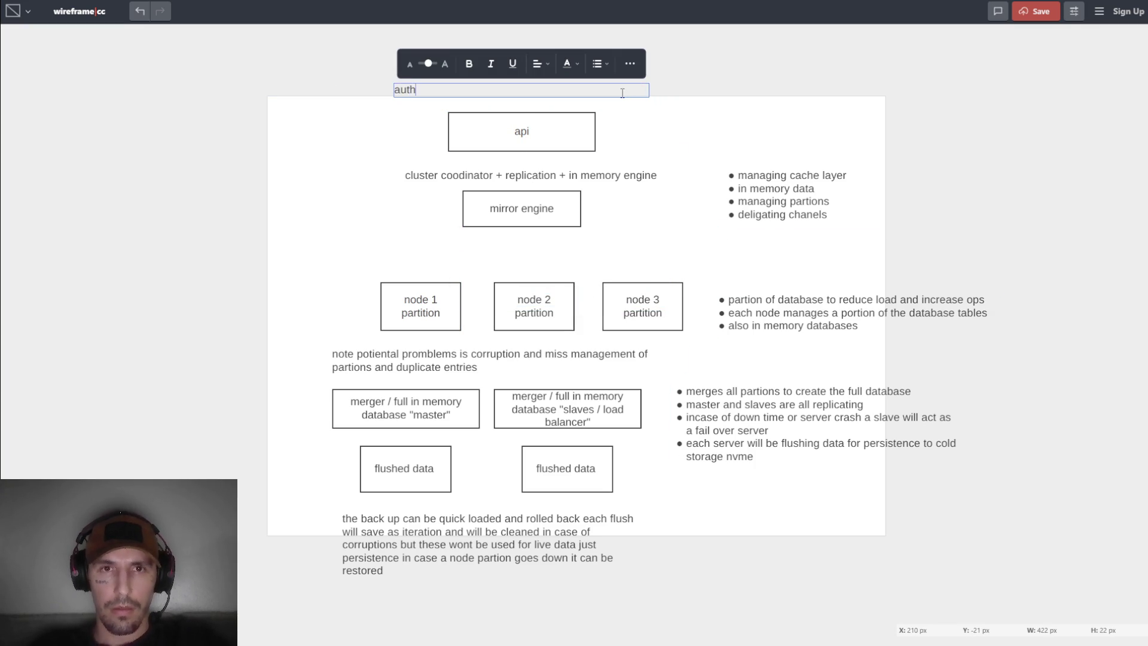
pyautogui.write('+ rate limiting')
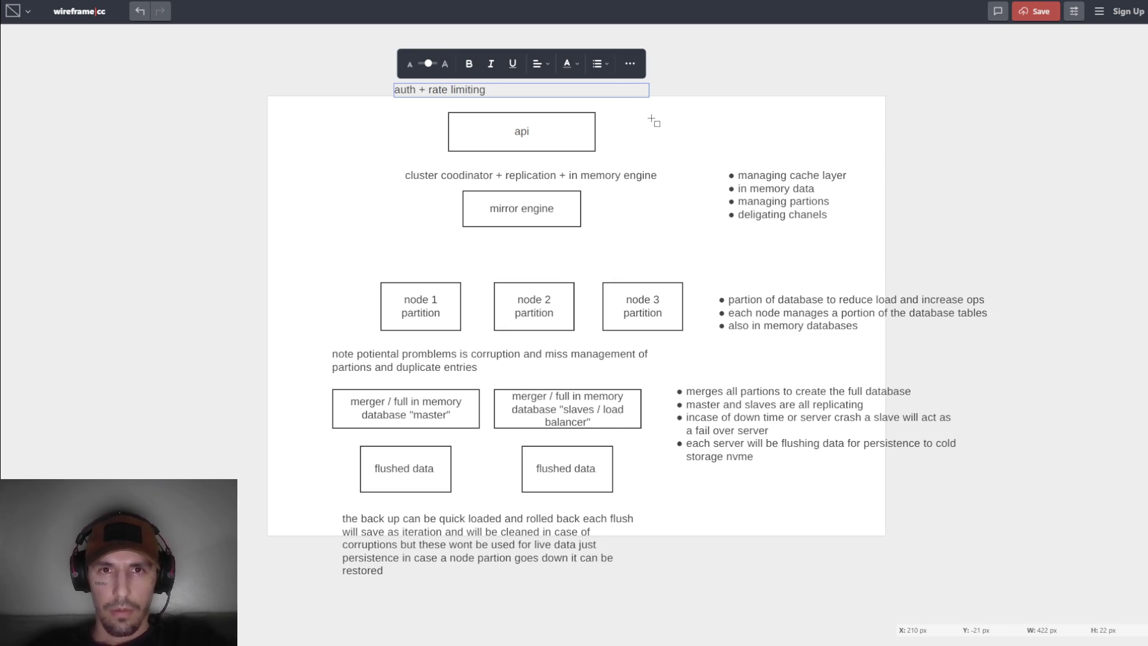
pyautogui.moveTo(509, 96); pyautogui.dragTo(580, 97)
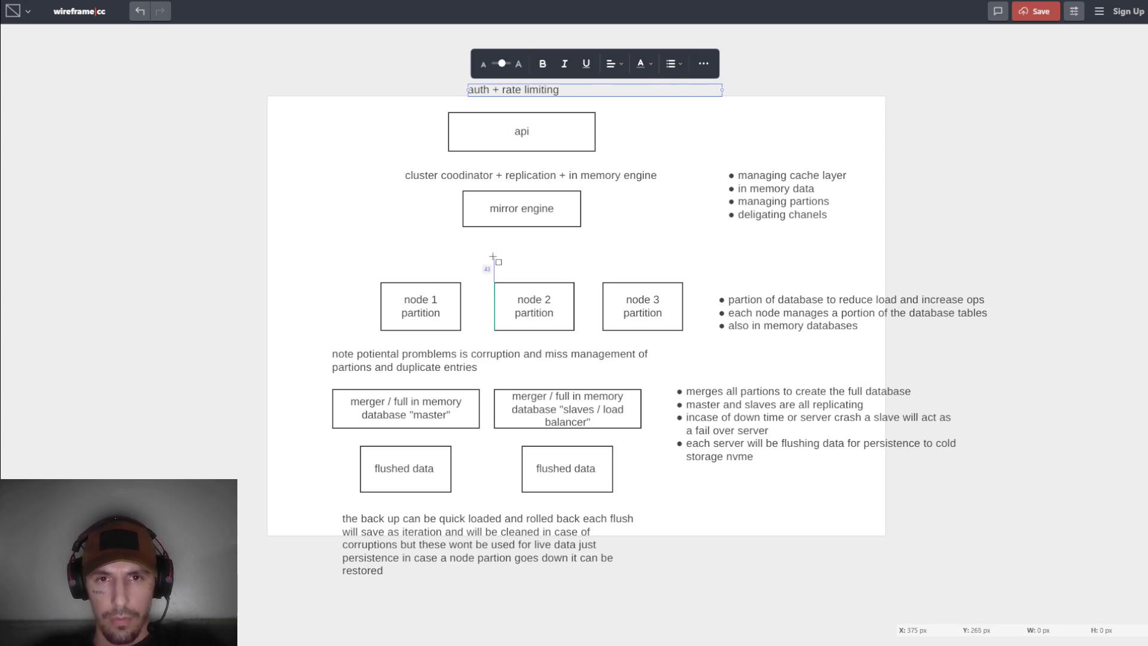
pyautogui.click(541, 181)
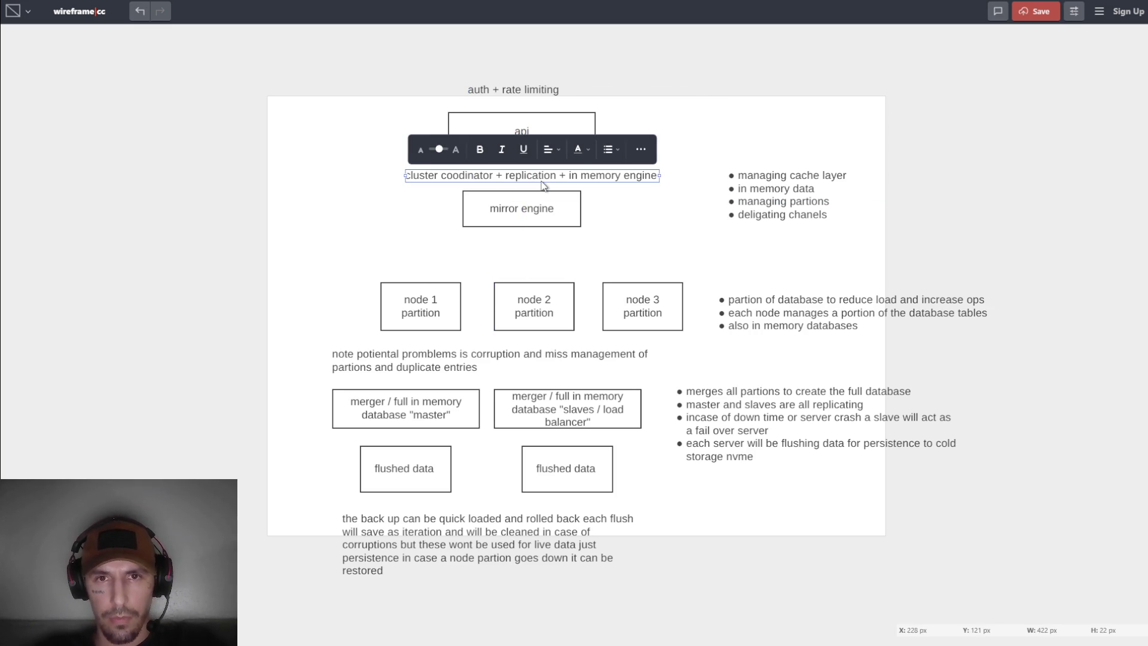
# Copy the cluster label under mirror engine and retype it as 'sharding full database into segmented partitions'.
pyautogui.hotkey('ctrl', 'c')
pyautogui.hotkey('ctrl', 'v')
pyautogui.moveTo(577, 330); pyautogui.dragTo(528, 266)
pyautogui.doubleClick(528, 261)
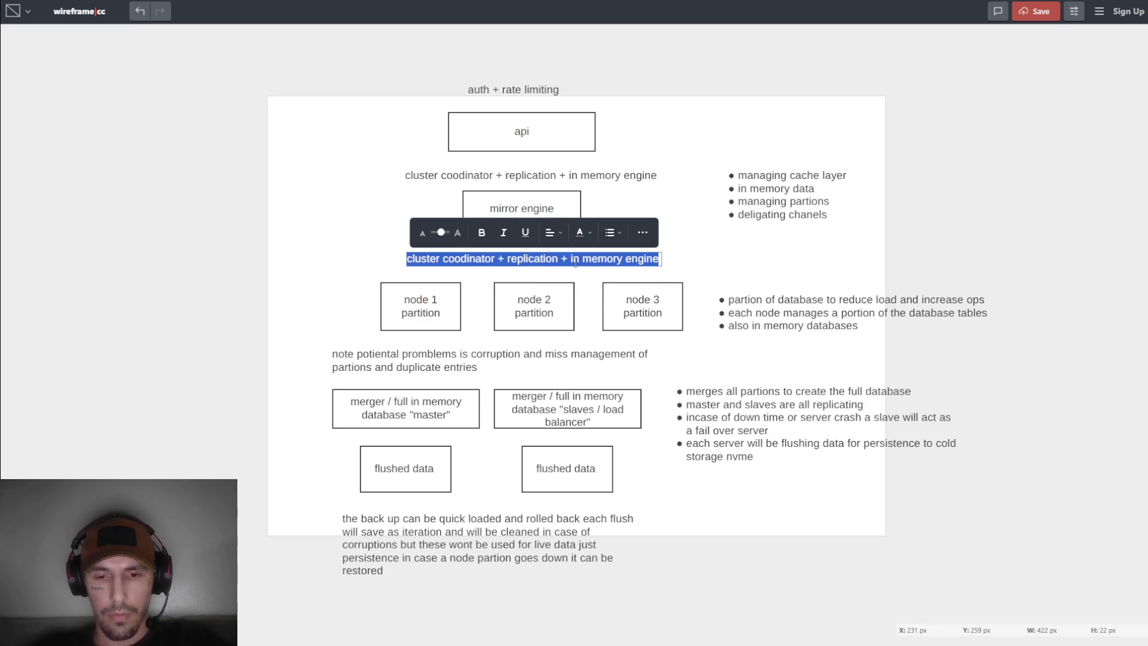
pyautogui.write('shading')
pyautogui.press('BackSpace')
pyautogui.press('BackSpace')
pyautogui.press('BackSpace')
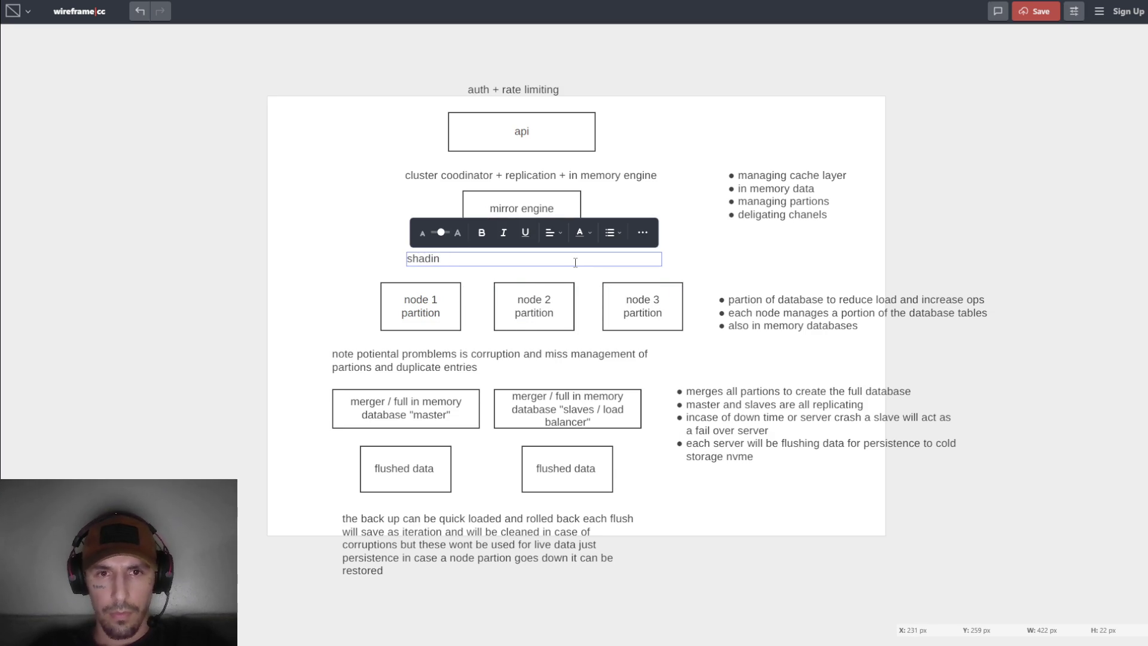
pyautogui.write('rding ')
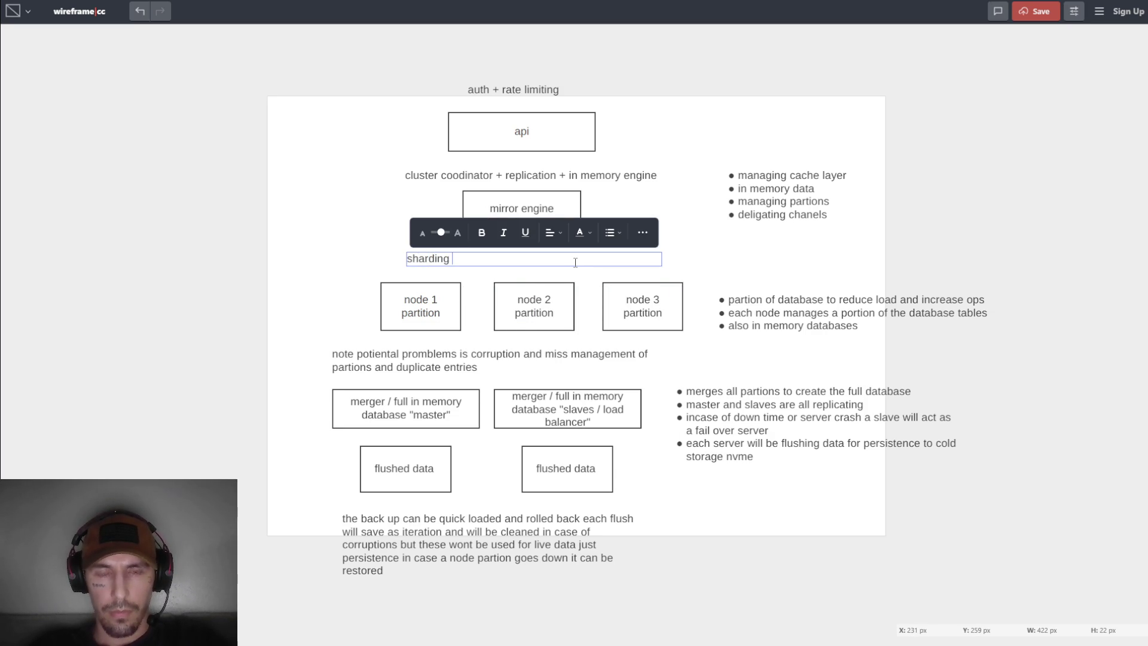
pyautogui.write('full data')
pyautogui.write('base i')
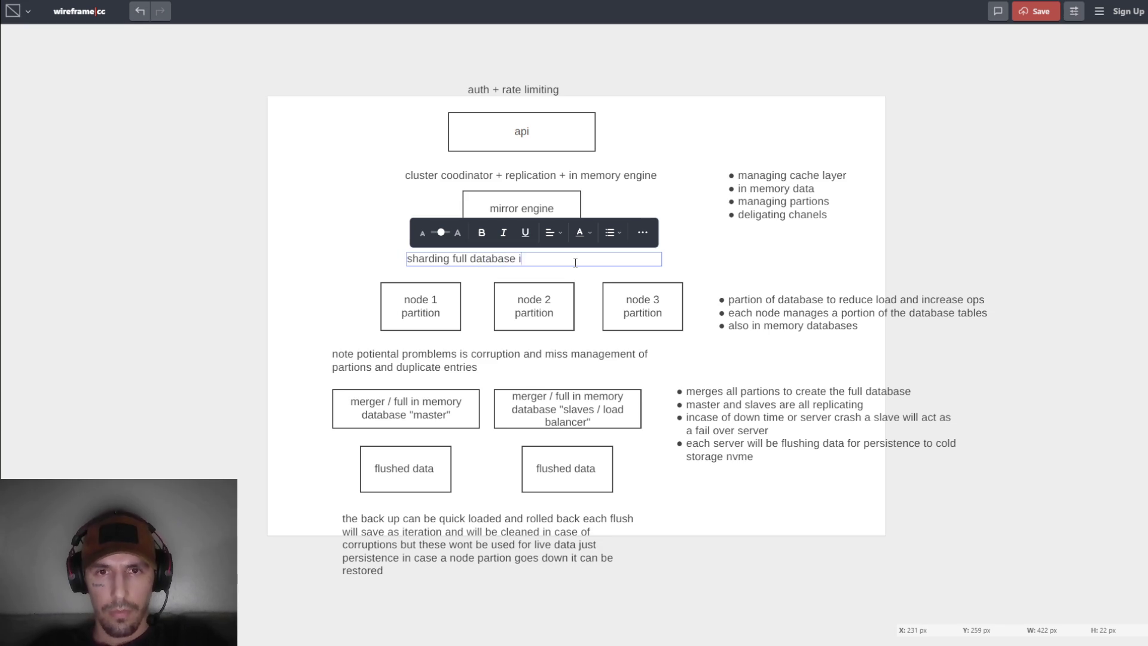
pyautogui.write('n o se')
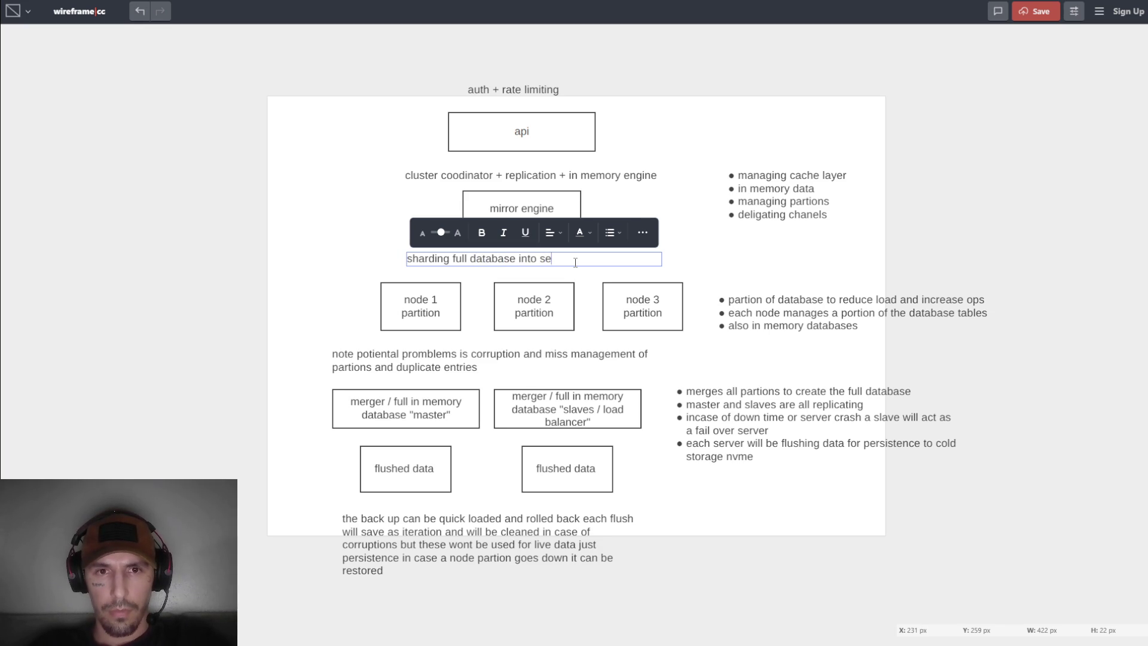
pyautogui.write('gment ')
pyautogui.write('ed parti')
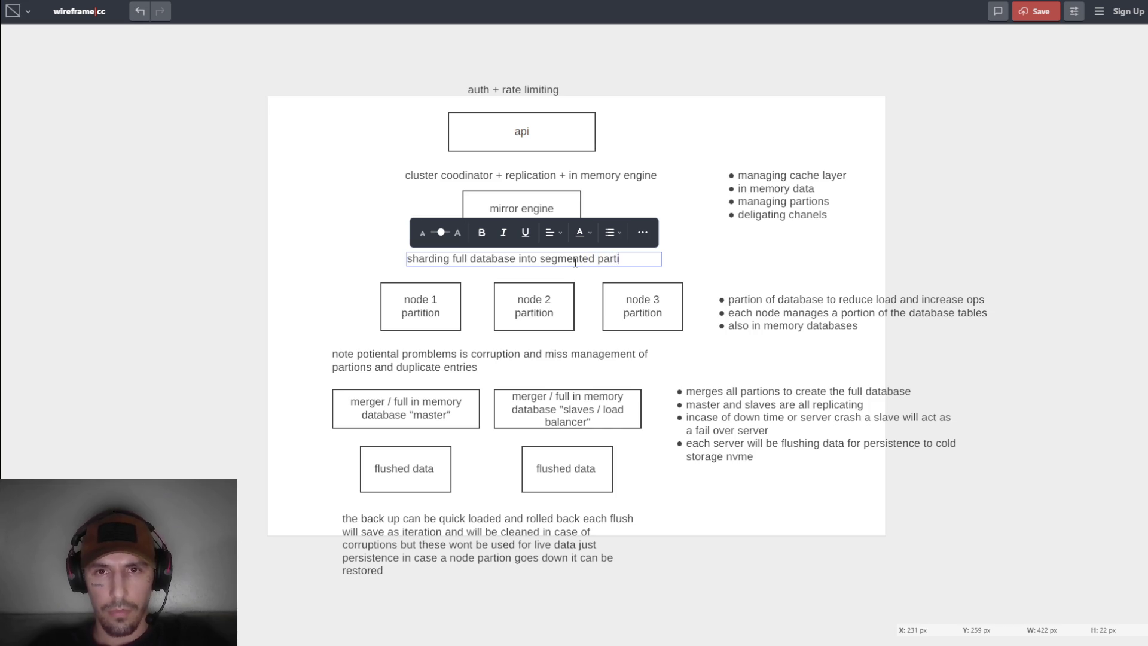
pyautogui.write('tions')
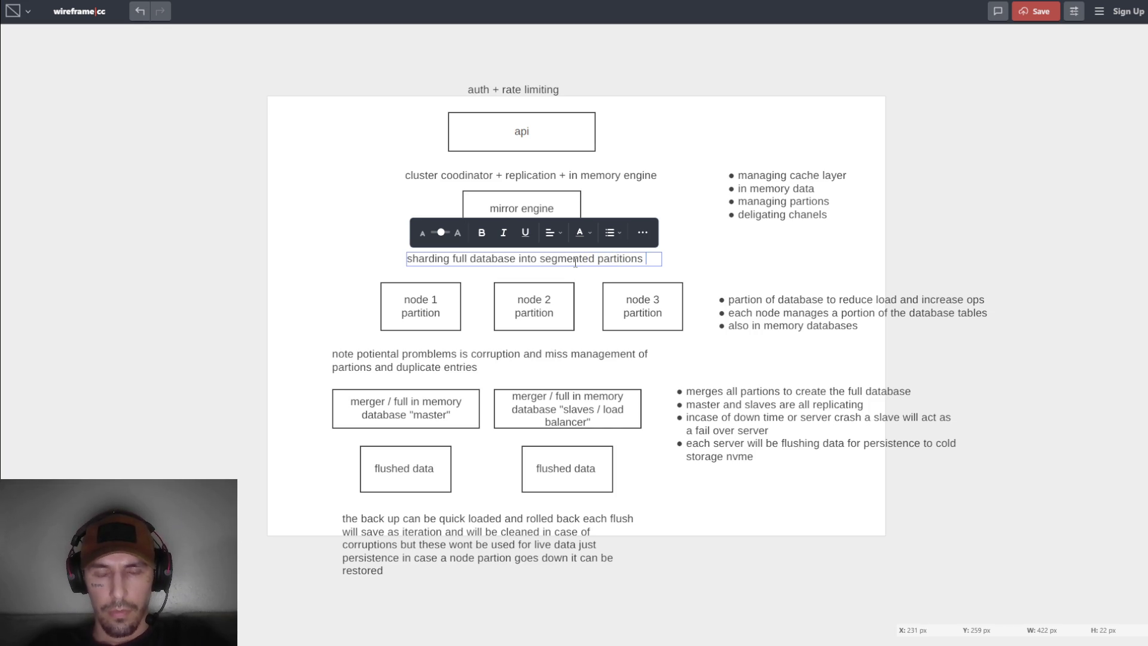
pyautogui.moveTo(575, 261); pyautogui.dragTo(554, 258)
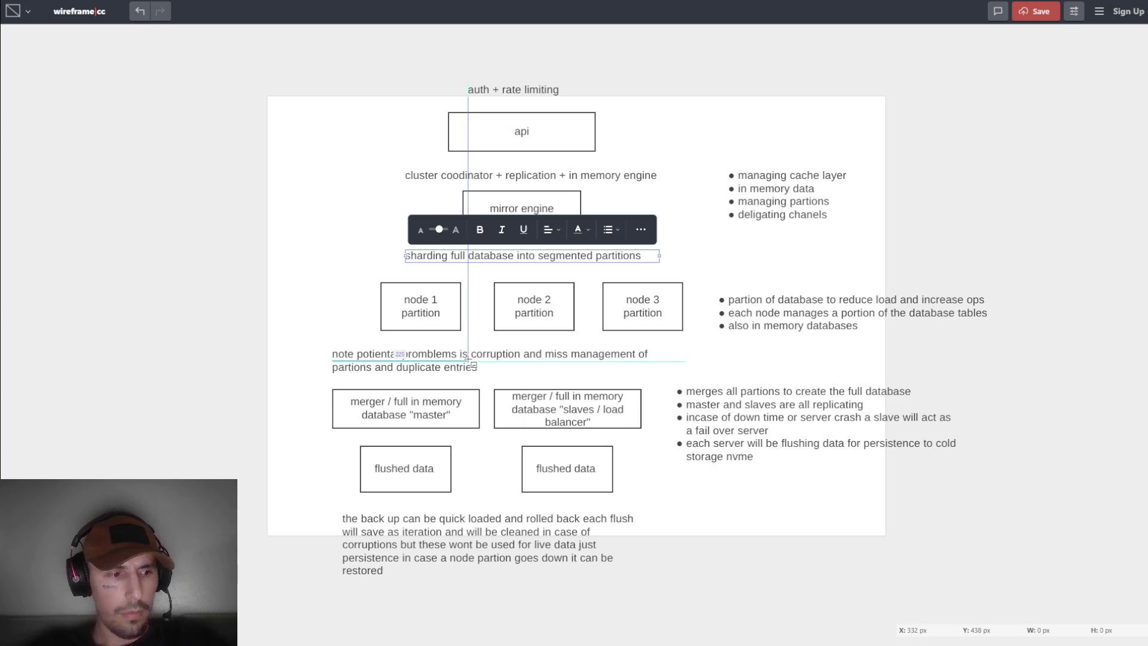
pyautogui.click(456, 363)
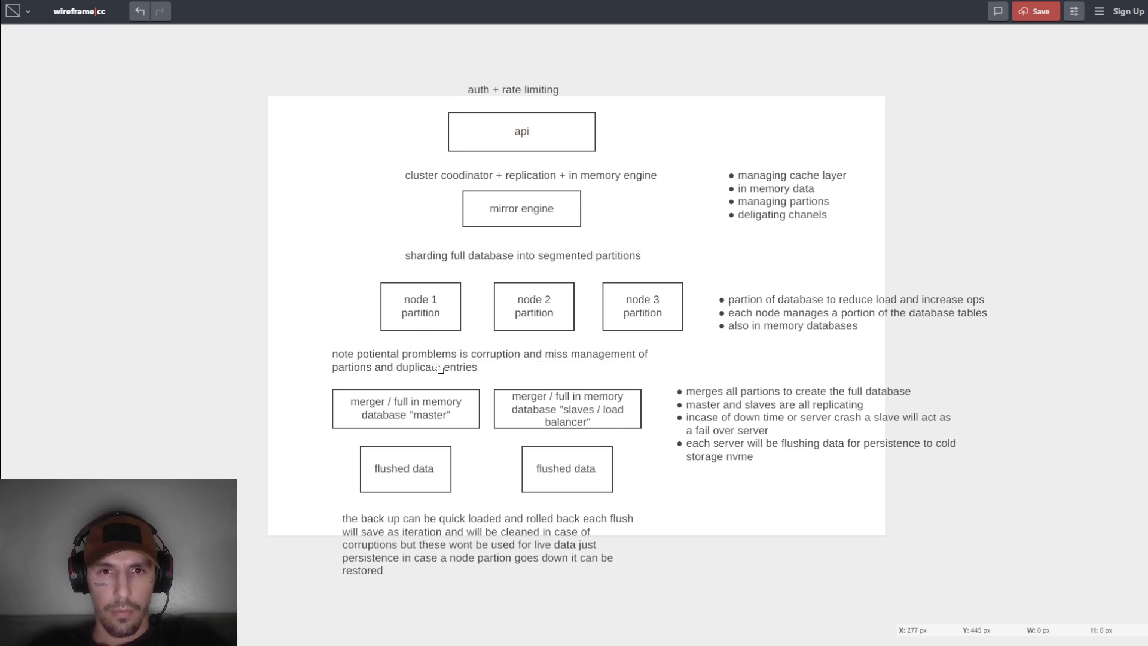
# Narrow the potential-problems note to two lines and move it above the merger boxes.
pyautogui.click(437, 368)
pyautogui.moveTo(686, 356)
pyautogui.mouseDown()
pyautogui.moveTo(373, 373)
pyautogui.moveTo(373, 183)
pyautogui.moveTo(635, 182)
pyautogui.moveTo(473, 503)
pyautogui.moveTo(570, 404)
pyautogui.moveTo(532, 350)
pyautogui.moveTo(878, 379)
pyautogui.moveTo(887, 503)
pyautogui.mouseUp()
pyautogui.click(835, 531)
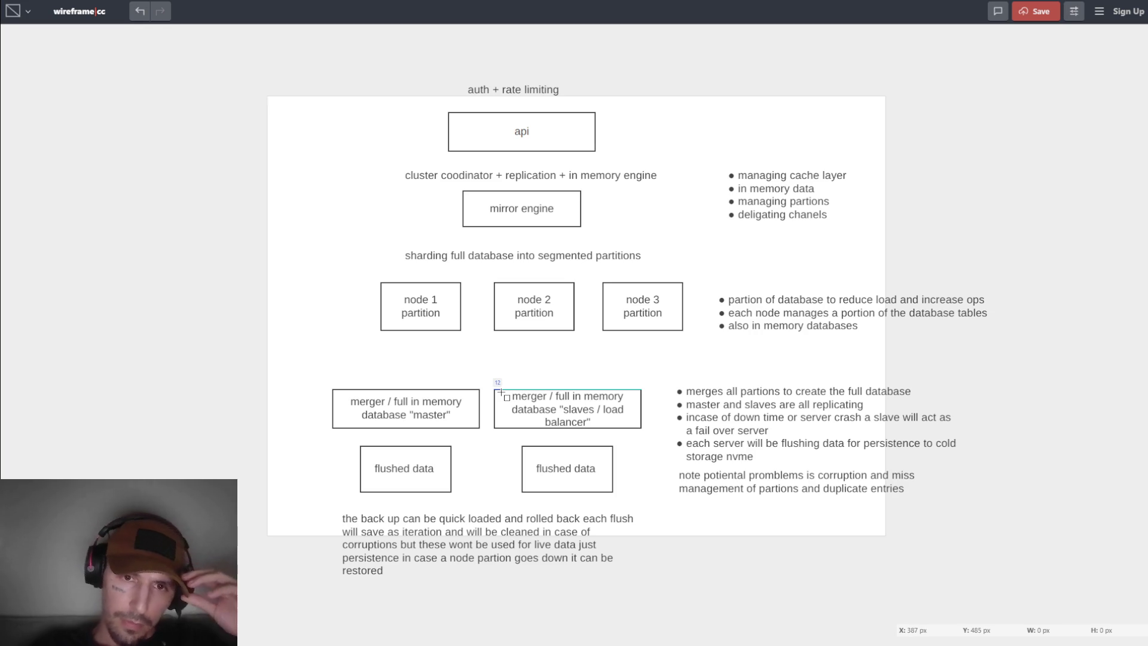
pyautogui.click(816, 485)
pyautogui.moveTo(816, 484)
pyautogui.mouseDown()
pyautogui.moveTo(536, 378)
pyautogui.moveTo(514, 357)
pyautogui.mouseUp()
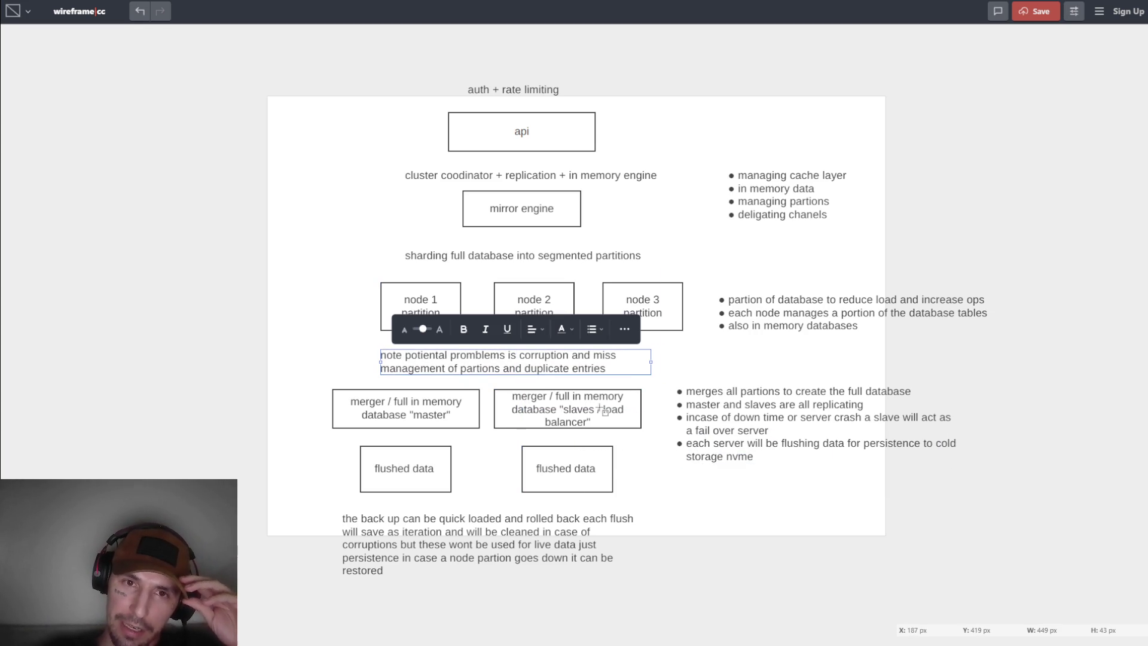
pyautogui.click(674, 513)
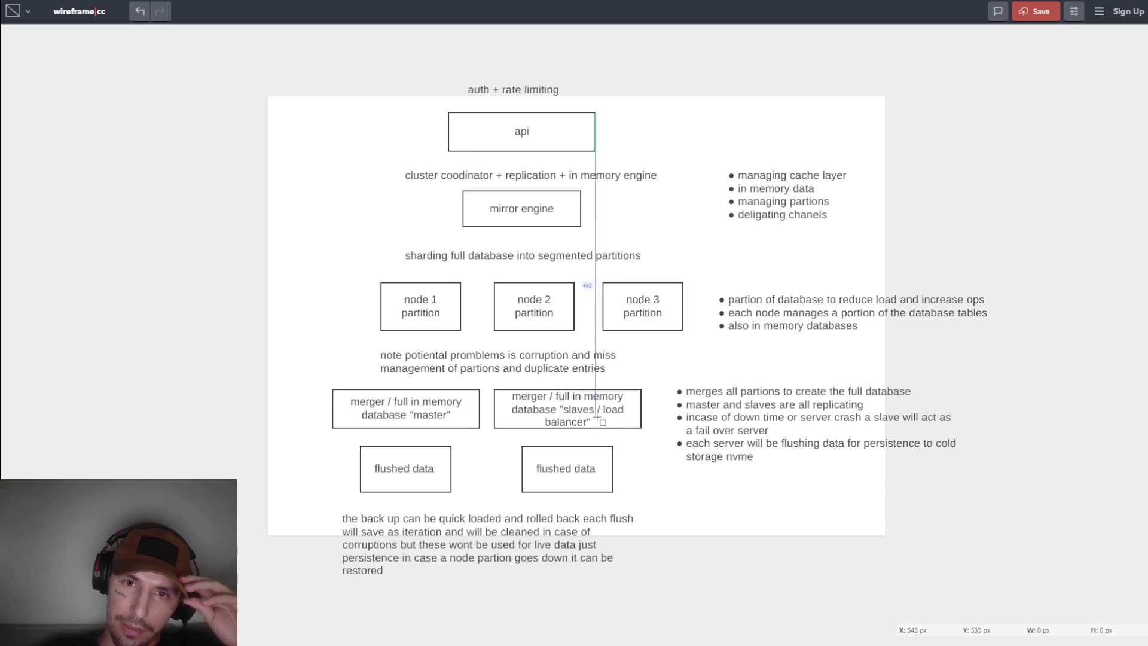
pyautogui.click(452, 321)
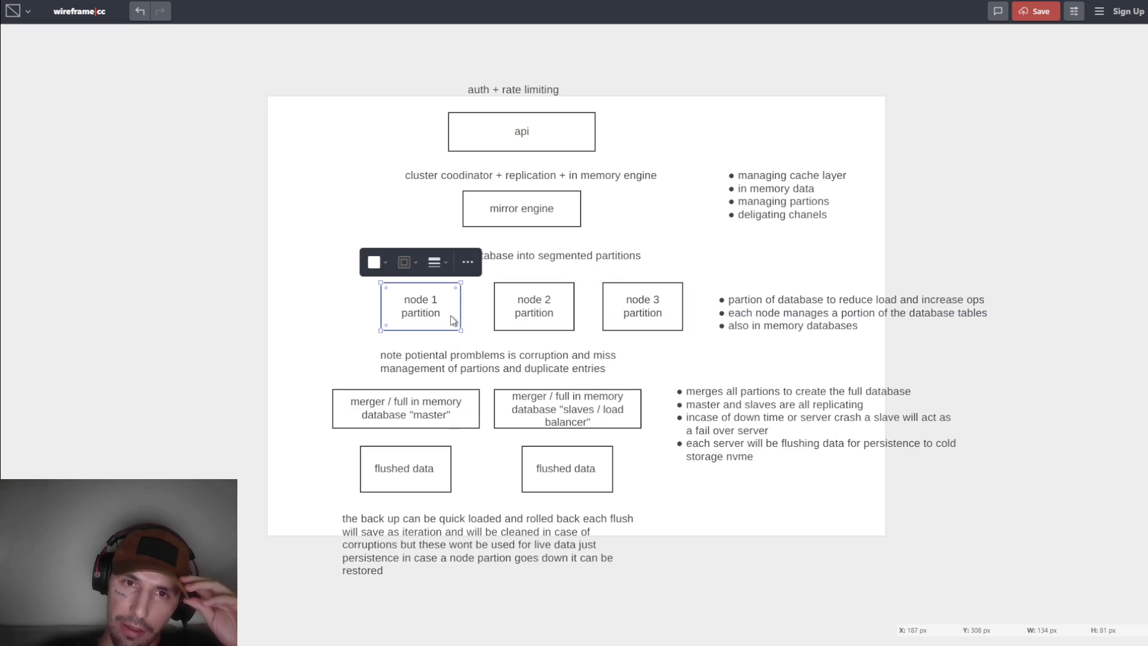
# Shift node 1 left and fine-tune the spacing of node 2 and node 3 in the partition row.
pyautogui.moveTo(453, 321); pyautogui.dragTo(397, 321)
pyautogui.click(514, 320)
pyautogui.click(514, 321)
pyautogui.moveTo(514, 321)
pyautogui.mouseDown()
pyautogui.moveTo(500, 321)
pyautogui.moveTo(541, 319)
pyautogui.mouseUp()
pyautogui.click(667, 321)
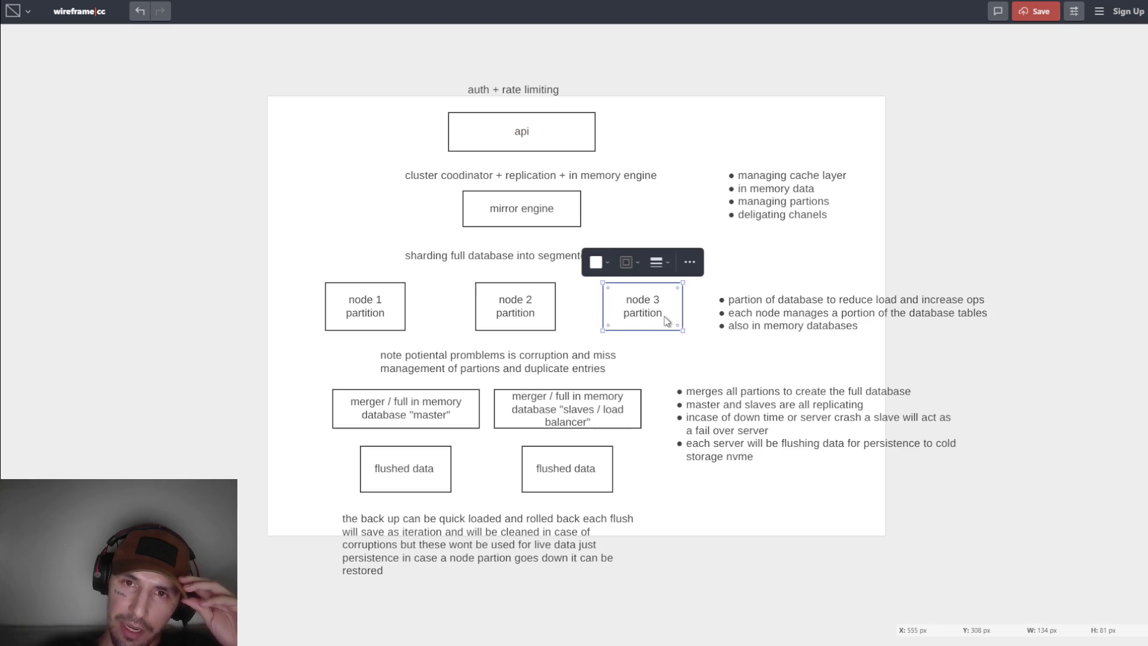
pyautogui.moveTo(675, 312)
pyautogui.mouseDown()
pyautogui.moveTo(687, 311)
pyautogui.moveTo(672, 313)
pyautogui.mouseUp()
pyautogui.doubleClick(524, 309)
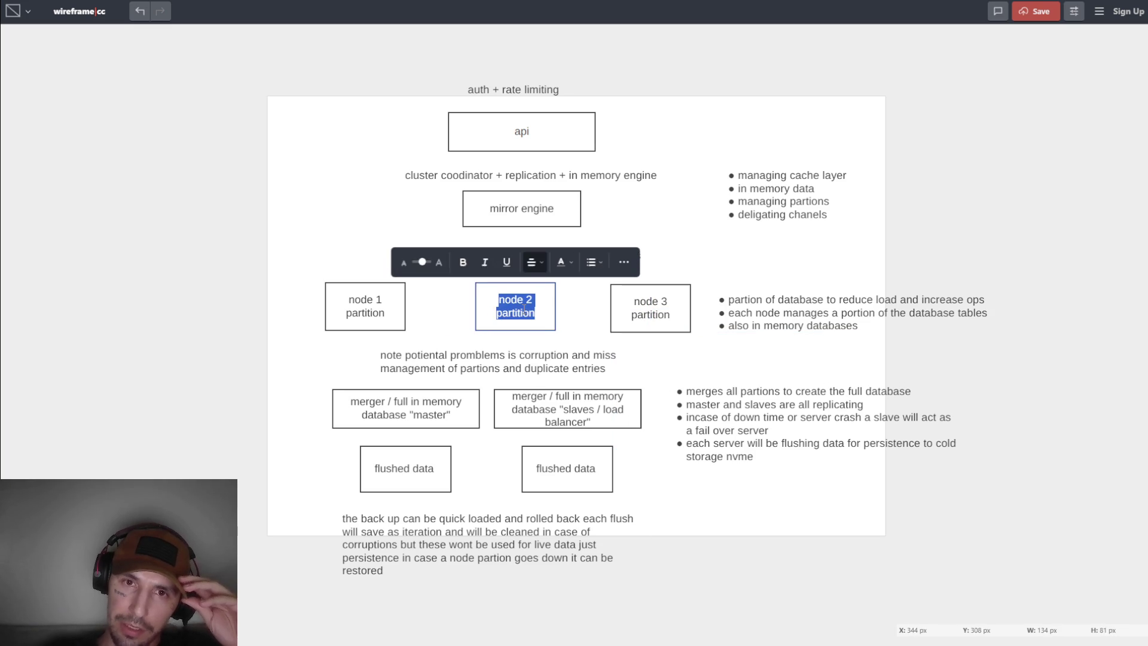
pyautogui.click(553, 315)
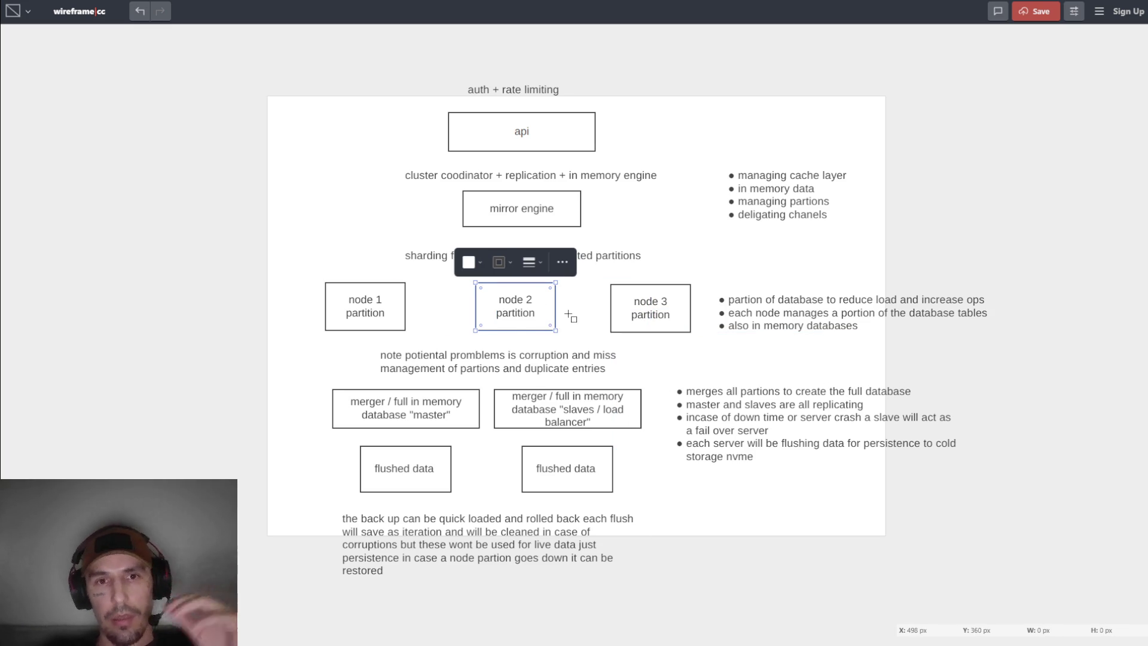
pyautogui.moveTo(547, 314); pyautogui.dragTo(544, 309)
pyautogui.doubleClick(543, 310)
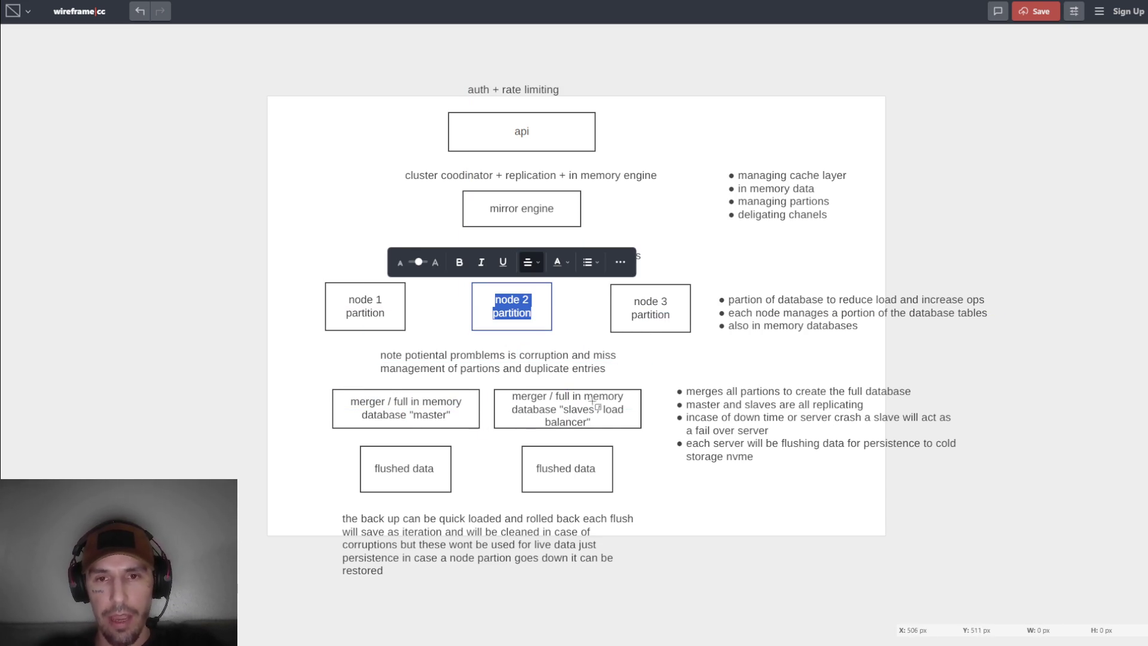
# Move the node 1 partition box to the top-left corner beside the api box.
pyautogui.click(619, 418)
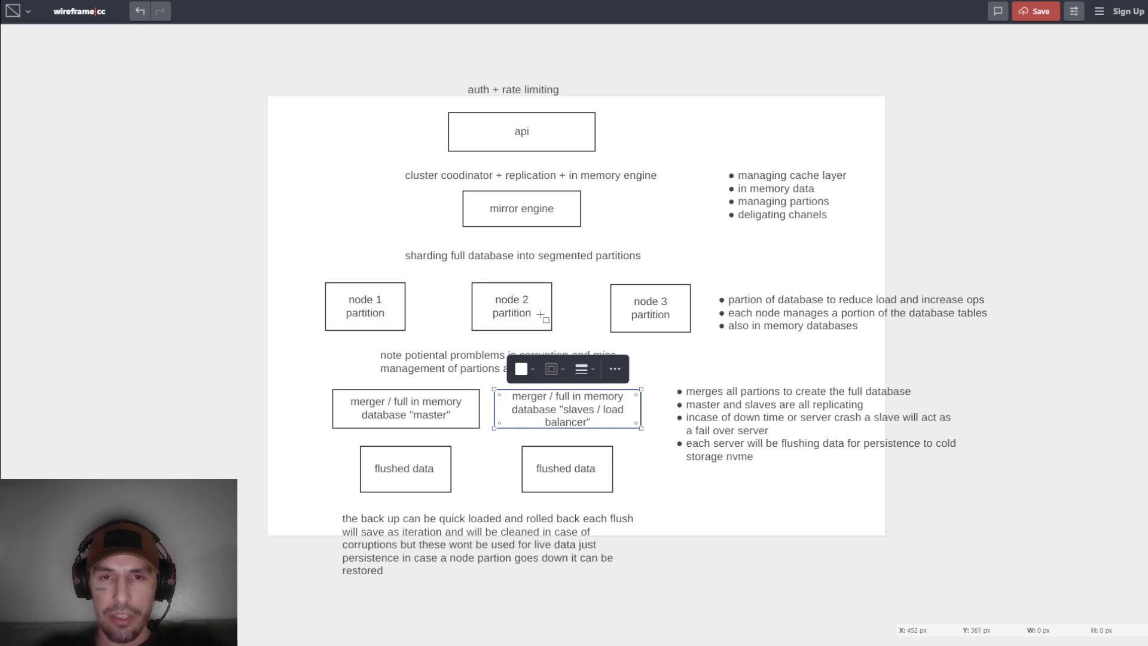
pyautogui.click(386, 302)
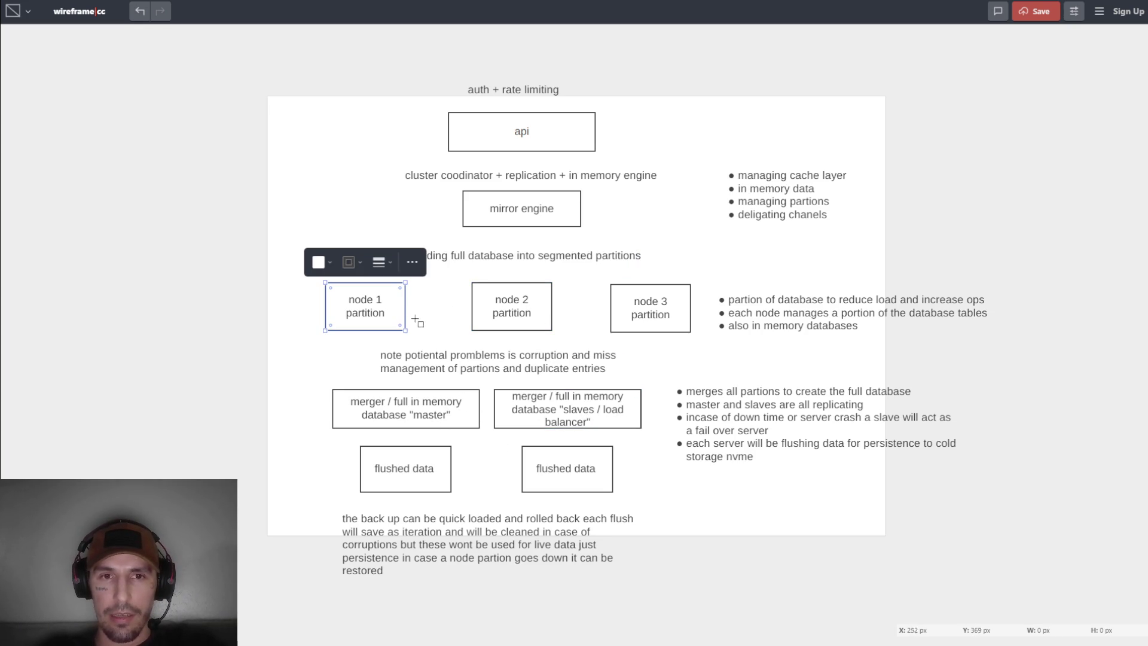
pyautogui.click(604, 341)
pyautogui.click(538, 362)
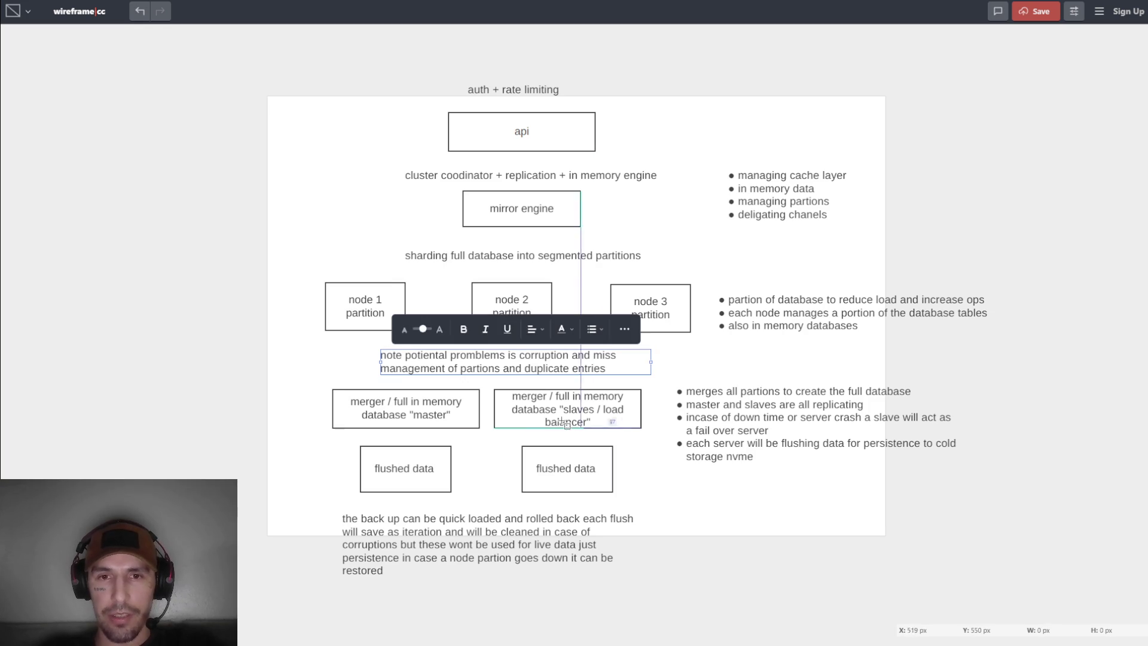
pyautogui.click(474, 422)
pyautogui.click(436, 478)
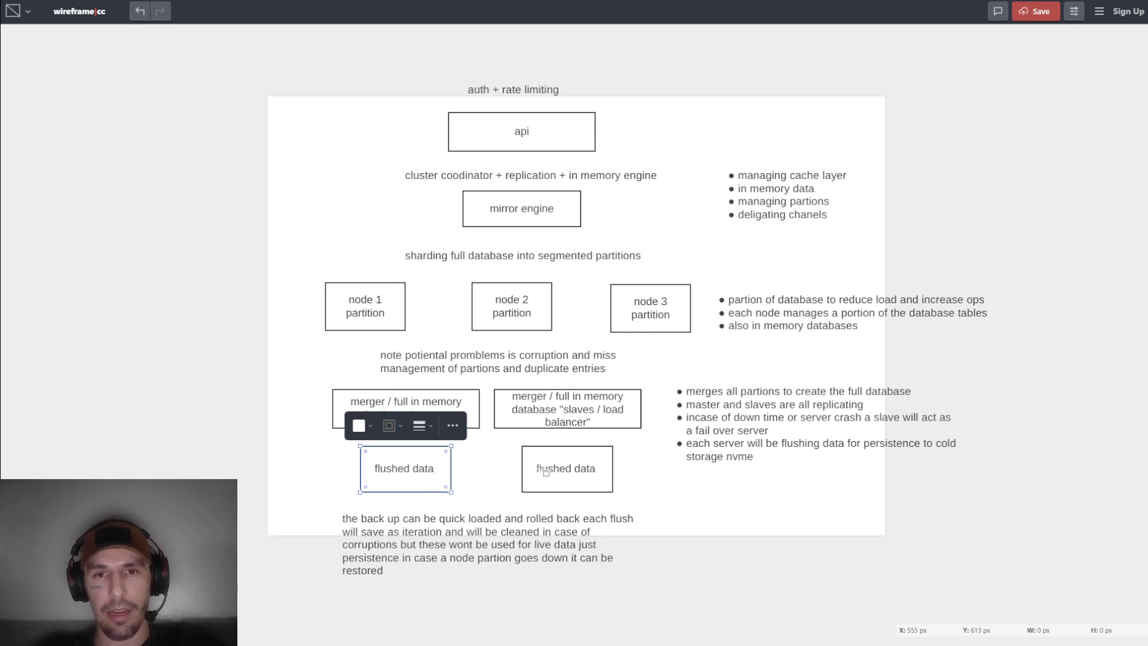
pyautogui.click(379, 314)
pyautogui.moveTo(389, 312); pyautogui.dragTo(327, 143)
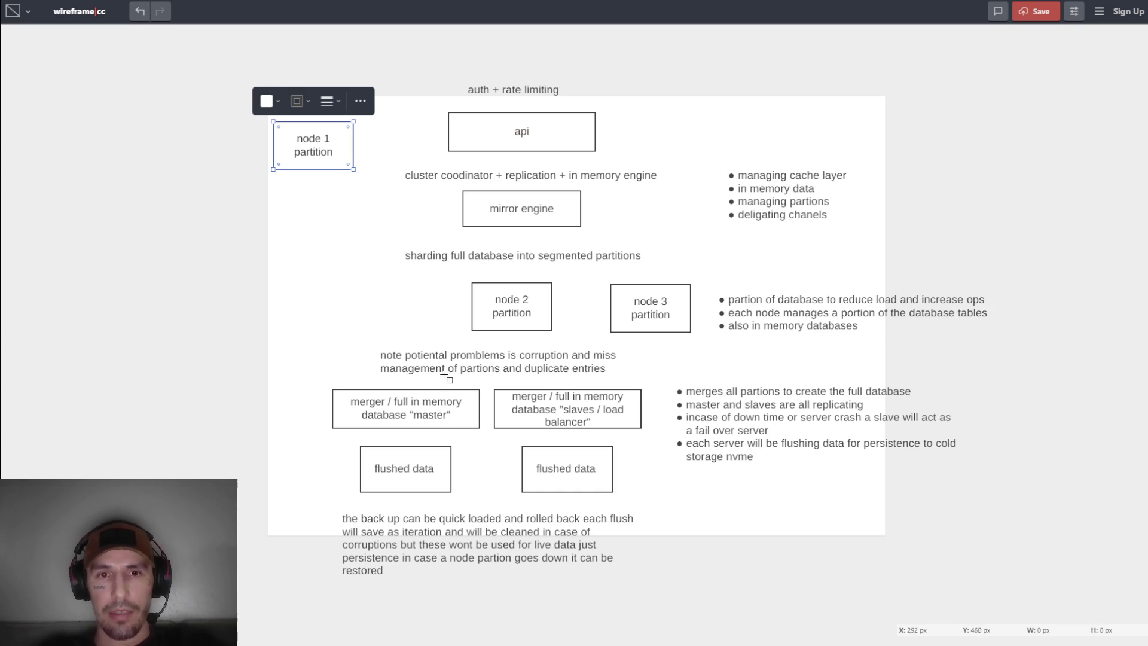
# Nudge the master merger box slightly left and move node 1 back down beside node 2.
pyautogui.click(409, 407)
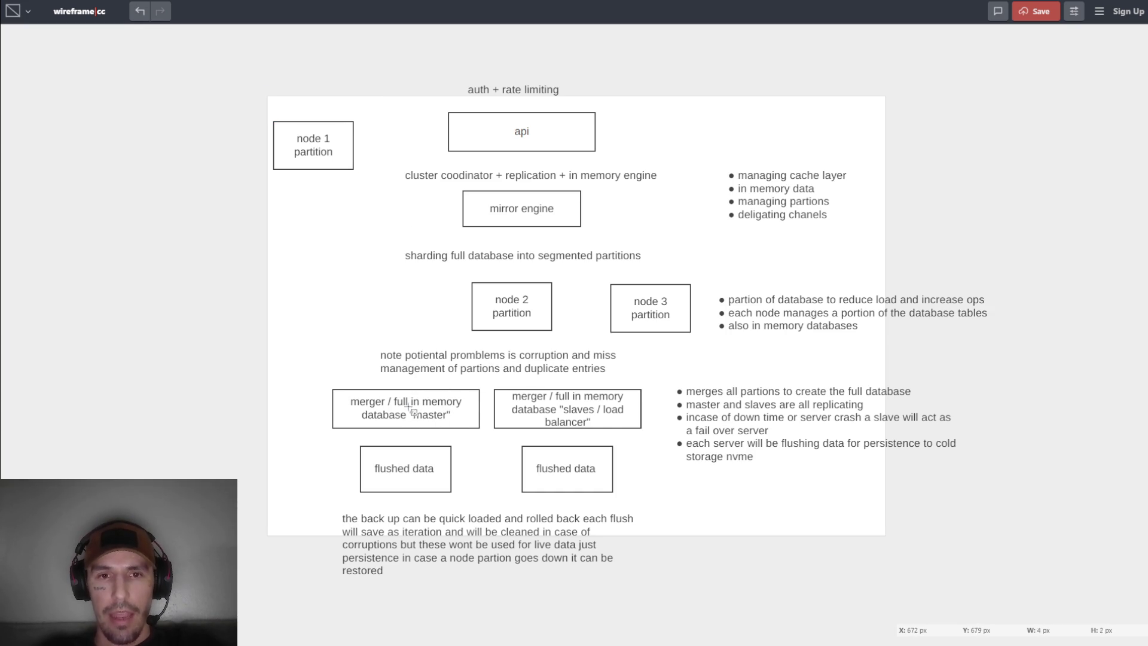
pyautogui.moveTo(420, 375)
pyautogui.mouseDown()
pyautogui.moveTo(453, 415)
pyautogui.moveTo(405, 312)
pyautogui.moveTo(415, 305)
pyautogui.moveTo(443, 407)
pyautogui.mouseUp()
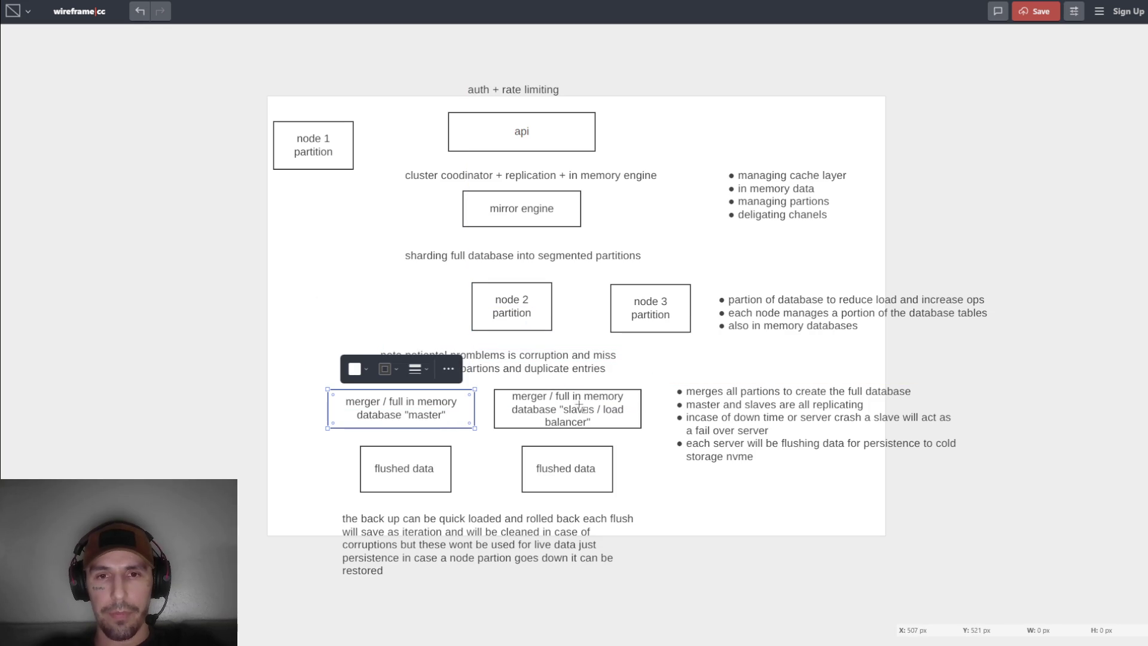
pyautogui.moveTo(429, 406)
pyautogui.mouseDown()
pyautogui.moveTo(420, 363)
pyautogui.moveTo(438, 304)
pyautogui.moveTo(406, 303)
pyautogui.moveTo(430, 409)
pyautogui.mouseUp()
pyautogui.moveTo(330, 161)
pyautogui.mouseDown()
pyautogui.moveTo(422, 322)
pyautogui.moveTo(415, 314)
pyautogui.moveTo(490, 288)
pyautogui.moveTo(567, 183)
pyautogui.moveTo(498, 274)
pyautogui.moveTo(403, 325)
pyautogui.mouseUp()
pyautogui.click(495, 406)
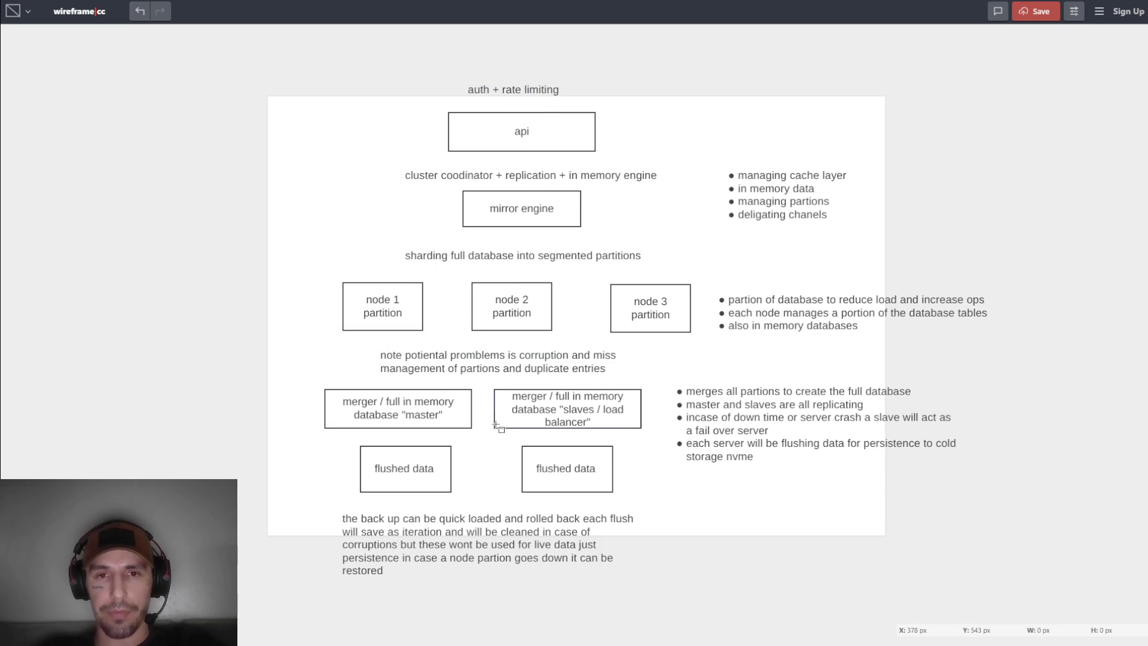
pyautogui.click(327, 357)
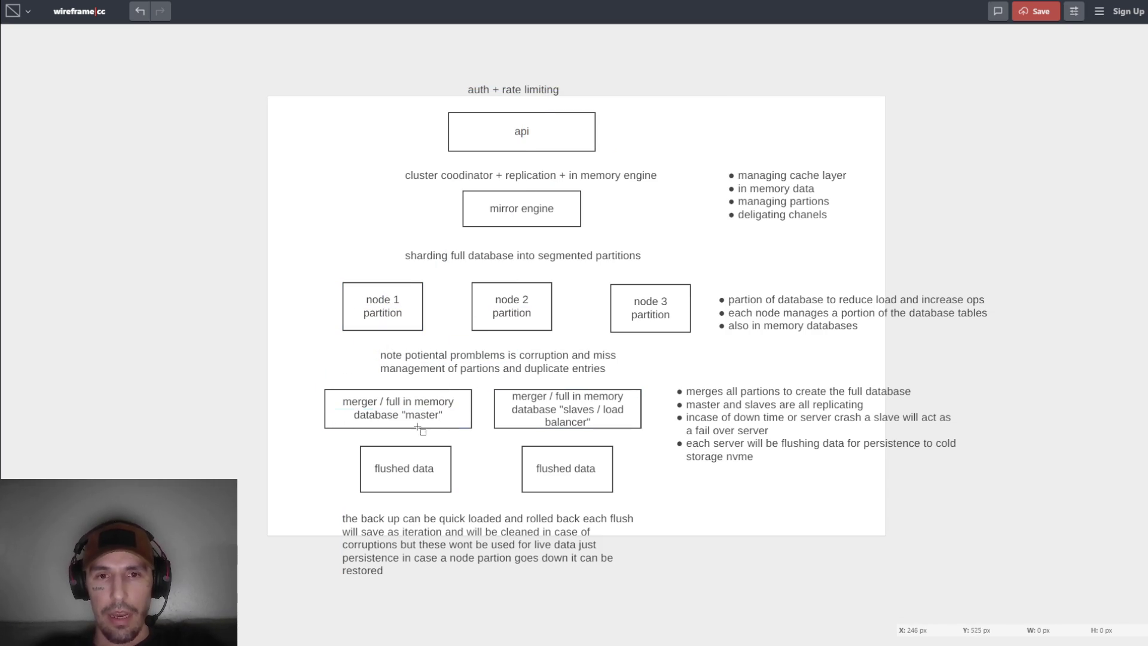
# Shift node 1 slightly right in the row and slide the mirror engine box under api.
pyautogui.doubleClick(416, 470)
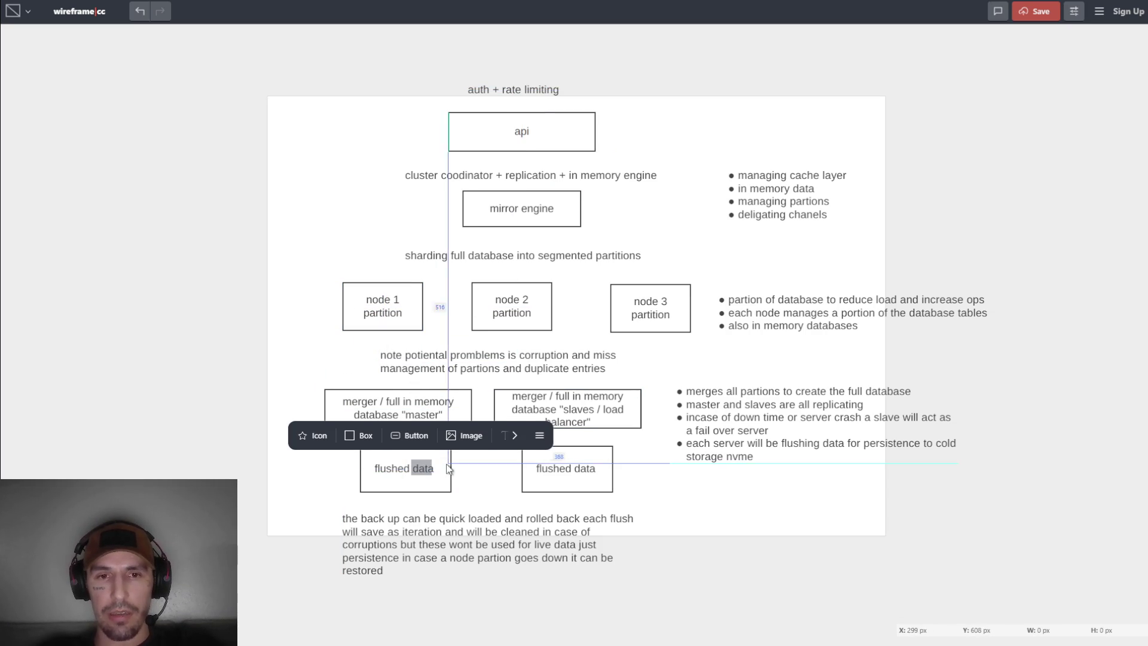
pyautogui.press('Escape')
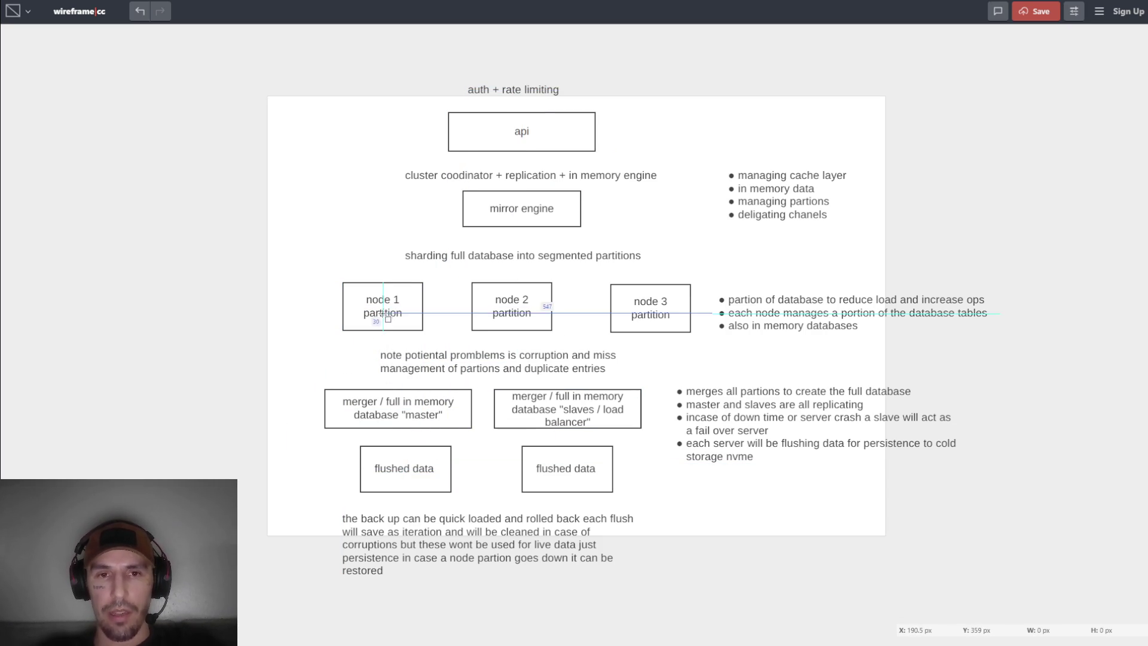
pyautogui.click(385, 308)
pyautogui.moveTo(386, 308)
pyautogui.mouseDown()
pyautogui.moveTo(375, 194)
pyautogui.moveTo(424, 308)
pyautogui.mouseUp()
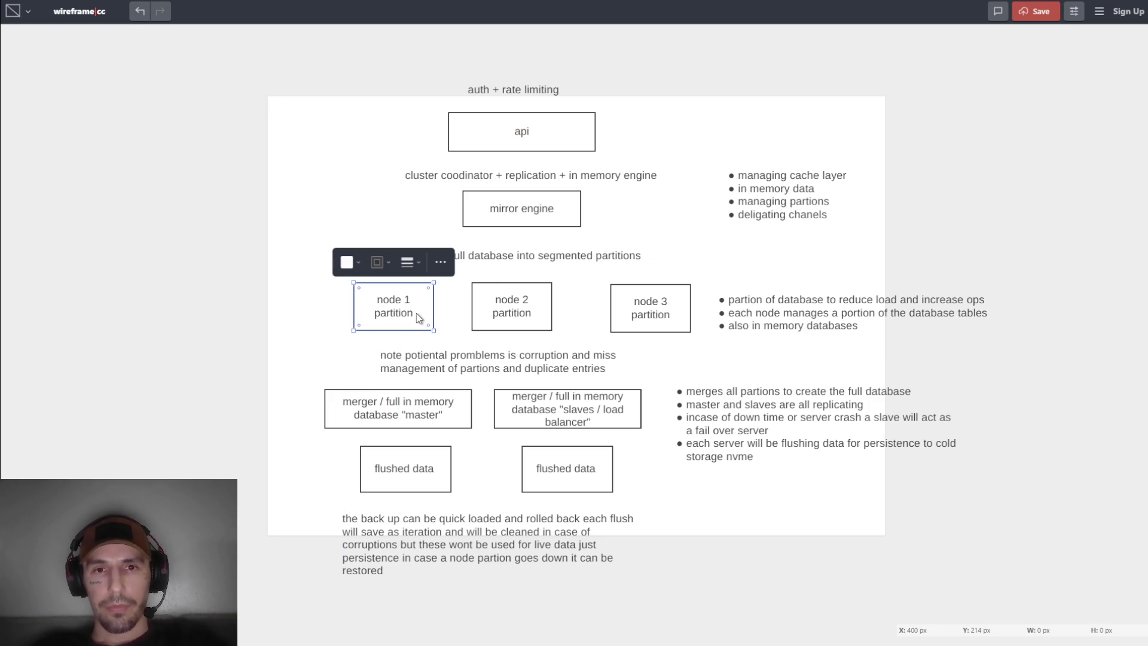
pyautogui.click(544, 215)
pyautogui.moveTo(575, 216)
pyautogui.mouseDown()
pyautogui.moveTo(401, 171)
pyautogui.moveTo(565, 214)
pyautogui.moveTo(502, 156)
pyautogui.moveTo(545, 222)
pyautogui.moveTo(587, 221)
pyautogui.moveTo(669, 162)
pyautogui.moveTo(583, 251)
pyautogui.moveTo(565, 112)
pyautogui.moveTo(548, 219)
pyautogui.moveTo(558, 216)
pyautogui.mouseUp()
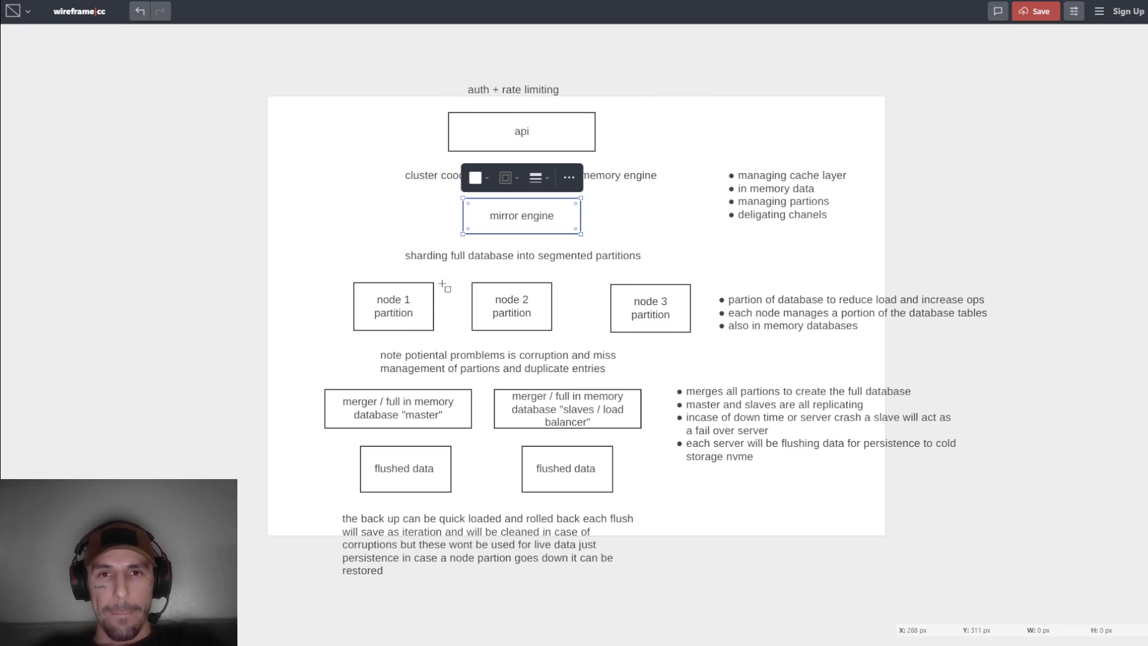
# Nudge node 1 up and right and shift the master merger box slightly left.
pyautogui.click(632, 204)
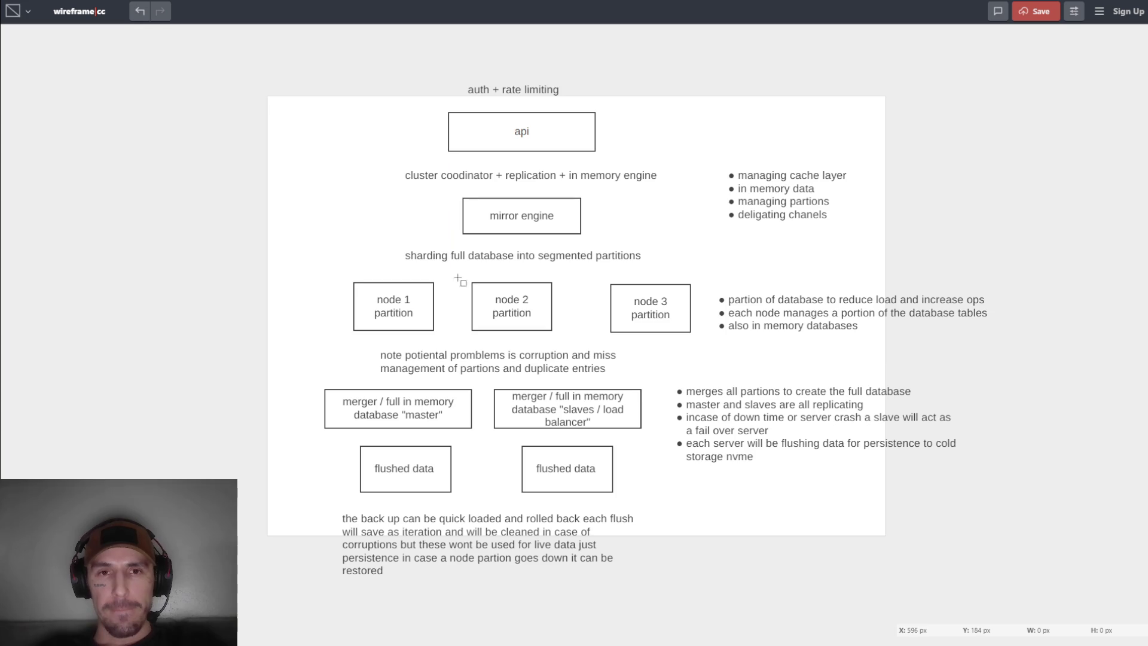
pyautogui.click(425, 303)
pyautogui.moveTo(424, 301)
pyautogui.mouseDown()
pyautogui.moveTo(340, 180)
pyautogui.moveTo(362, 182)
pyautogui.moveTo(461, 302)
pyautogui.moveTo(440, 314)
pyautogui.mouseUp()
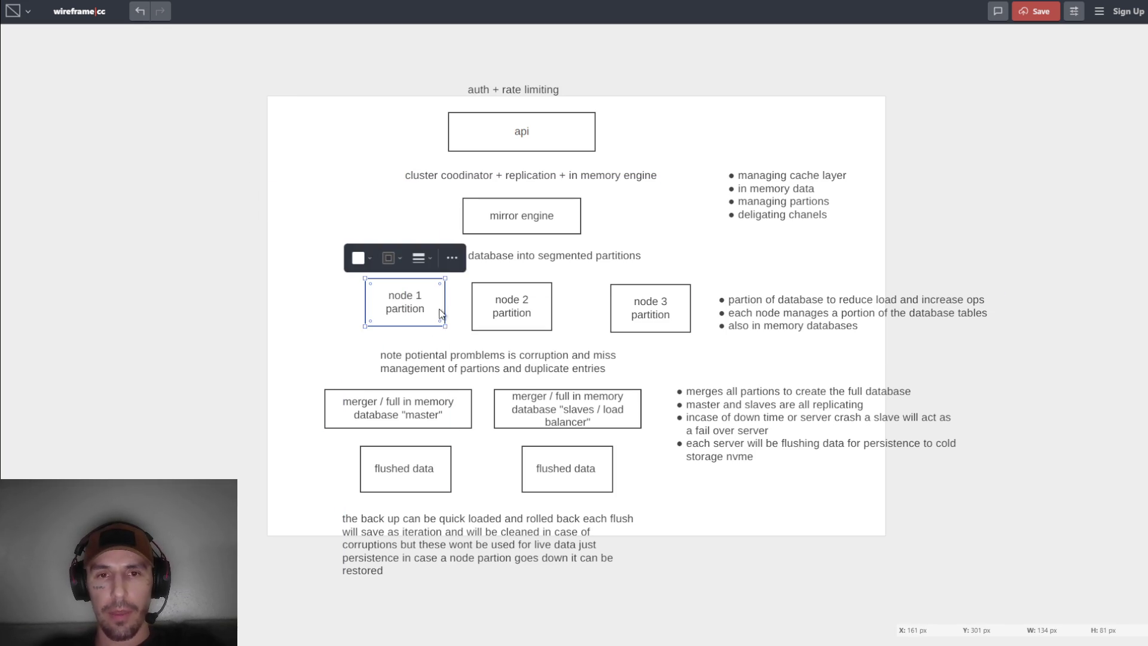
pyautogui.click(459, 414)
pyautogui.moveTo(459, 414)
pyautogui.mouseDown()
pyautogui.moveTo(350, 237)
pyautogui.moveTo(459, 404)
pyautogui.moveTo(450, 414)
pyautogui.mouseUp()
# Settle mirror engine below the cluster coordinator label and line up node 1 and node 2.
pyautogui.click(569, 213)
pyautogui.moveTo(569, 213)
pyautogui.mouseDown()
pyautogui.moveTo(583, 179)
pyautogui.moveTo(568, 218)
pyautogui.mouseUp()
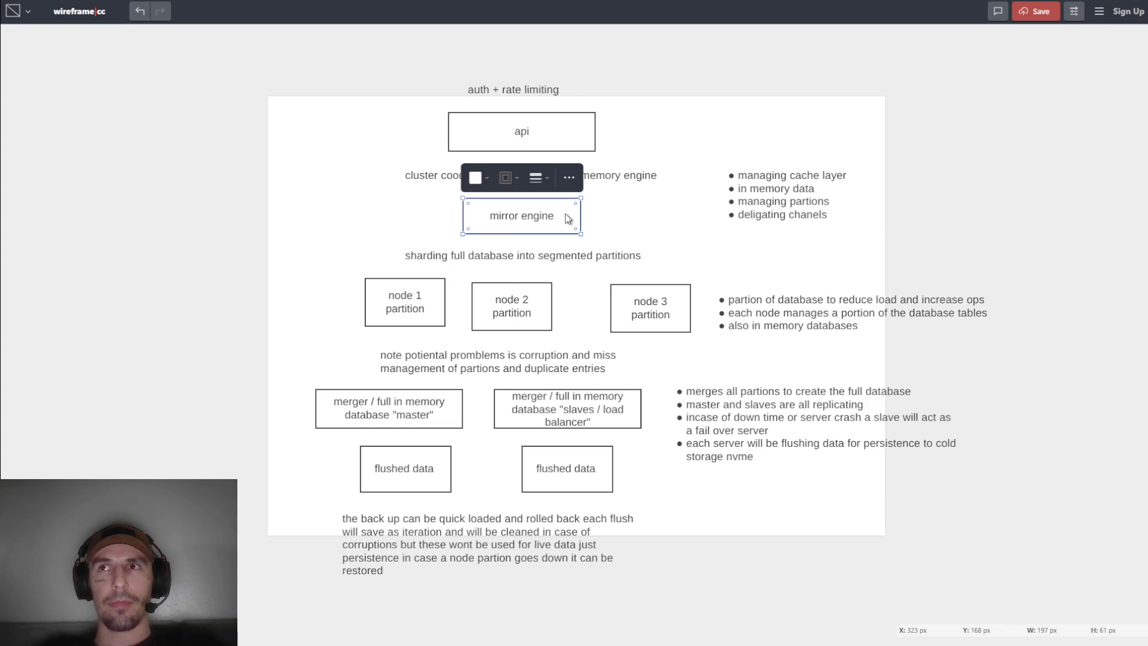
pyautogui.moveTo(567, 224)
pyautogui.mouseDown()
pyautogui.moveTo(561, 66)
pyautogui.moveTo(554, 117)
pyautogui.moveTo(576, 203)
pyautogui.moveTo(562, 209)
pyautogui.moveTo(583, 223)
pyautogui.moveTo(557, 216)
pyautogui.moveTo(571, 223)
pyautogui.moveTo(576, 139)
pyautogui.moveTo(561, 233)
pyautogui.moveTo(571, 59)
pyautogui.moveTo(589, 217)
pyautogui.moveTo(569, 224)
pyautogui.mouseUp()
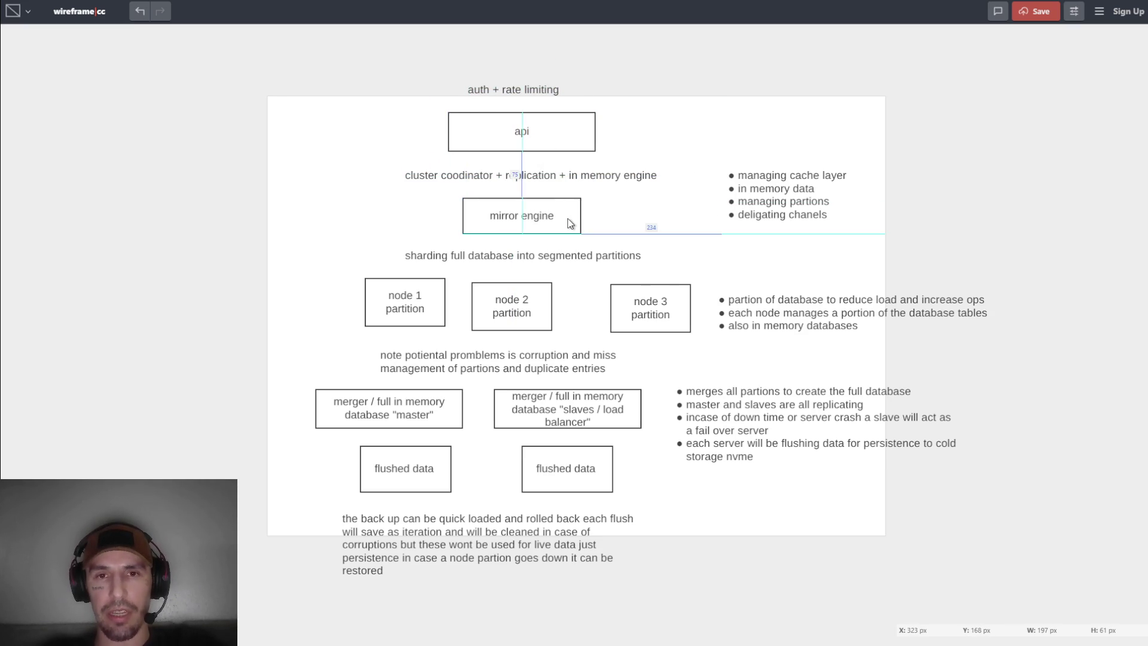
pyautogui.moveTo(441, 307); pyautogui.dragTo(434, 311)
pyautogui.moveTo(542, 312)
pyautogui.mouseDown()
pyautogui.moveTo(612, 306)
pyautogui.moveTo(554, 310)
pyautogui.mouseUp()
# Recentre the mirror engine box under api, then select the merger and flushed data boxes together.
pyautogui.doubleClick(554, 310)
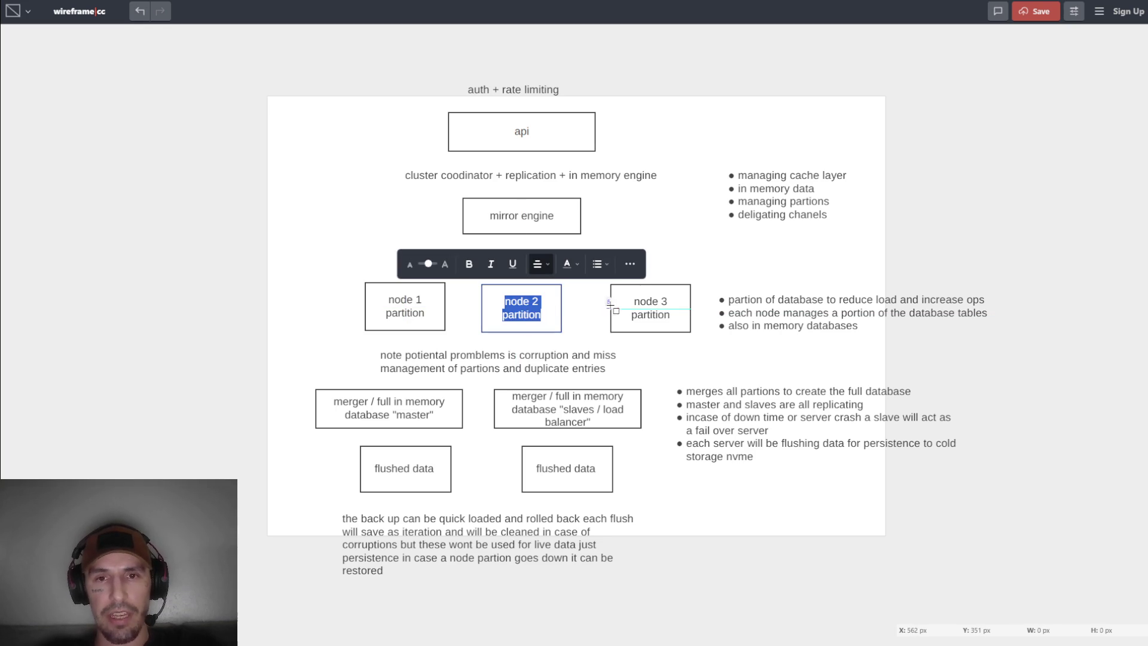
pyautogui.click(528, 226)
pyautogui.click(529, 227)
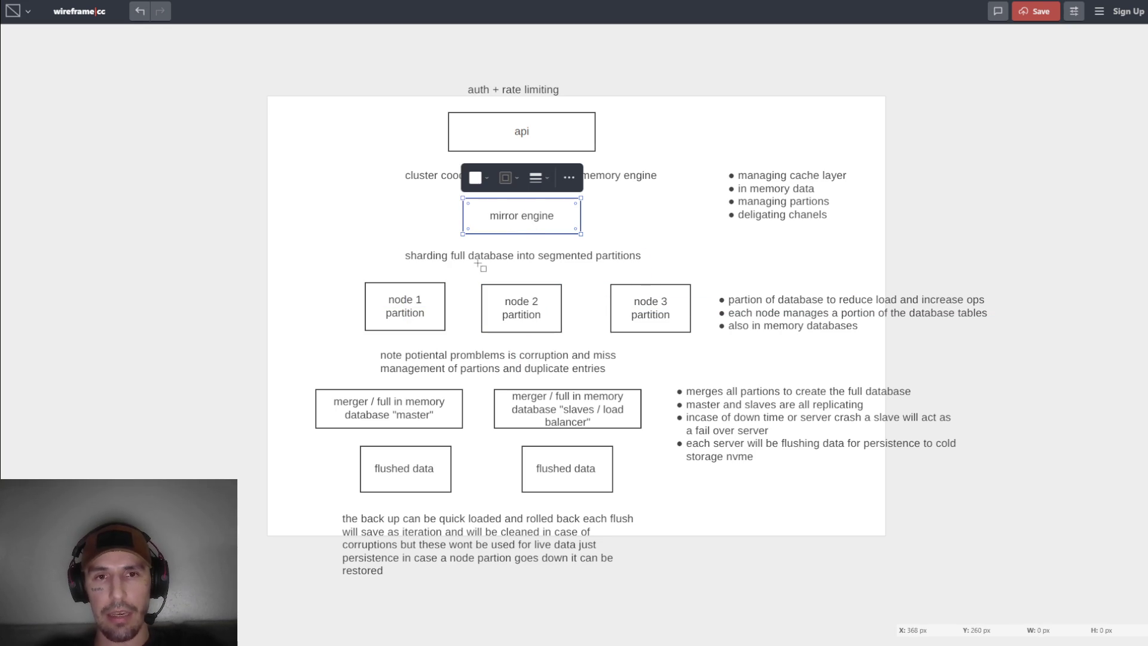
pyautogui.moveTo(518, 230)
pyautogui.mouseDown()
pyautogui.moveTo(415, 313)
pyautogui.moveTo(504, 220)
pyautogui.moveTo(419, 287)
pyautogui.moveTo(502, 221)
pyautogui.moveTo(568, 233)
pyautogui.moveTo(640, 316)
pyautogui.moveTo(529, 228)
pyautogui.moveTo(565, 87)
pyautogui.moveTo(559, 202)
pyautogui.moveTo(545, 223)
pyautogui.moveTo(562, 216)
pyautogui.mouseUp()
pyautogui.press('Escape')
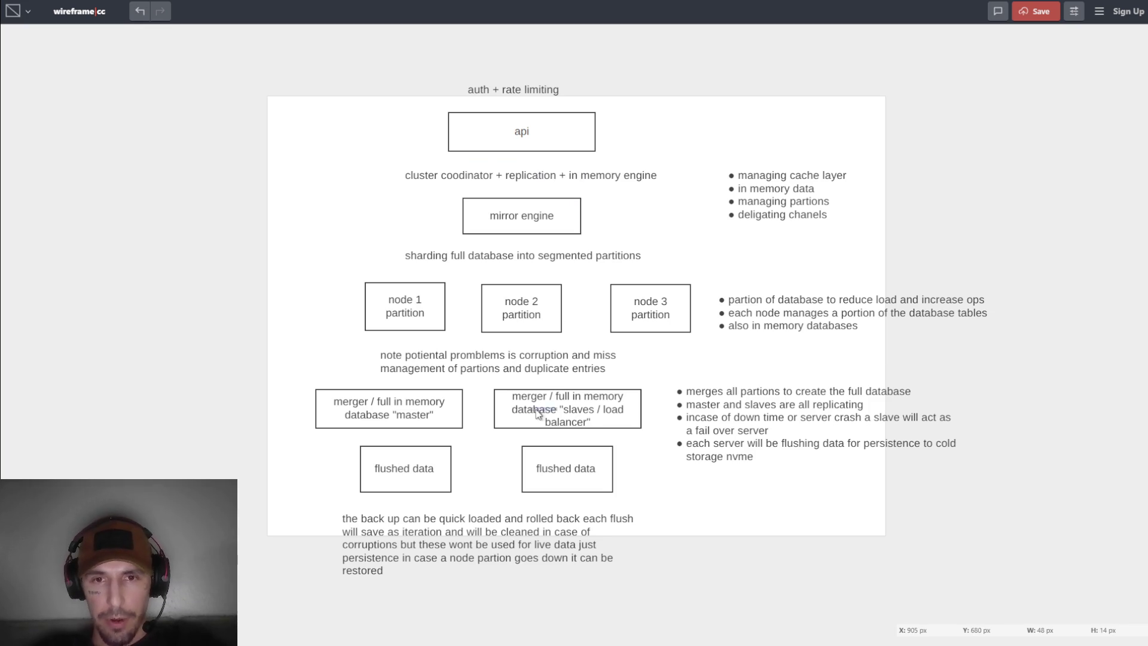
pyautogui.moveTo(284, 386)
pyautogui.mouseDown()
pyautogui.moveTo(604, 508)
pyautogui.moveTo(974, 557)
pyautogui.moveTo(988, 583)
pyautogui.mouseUp()
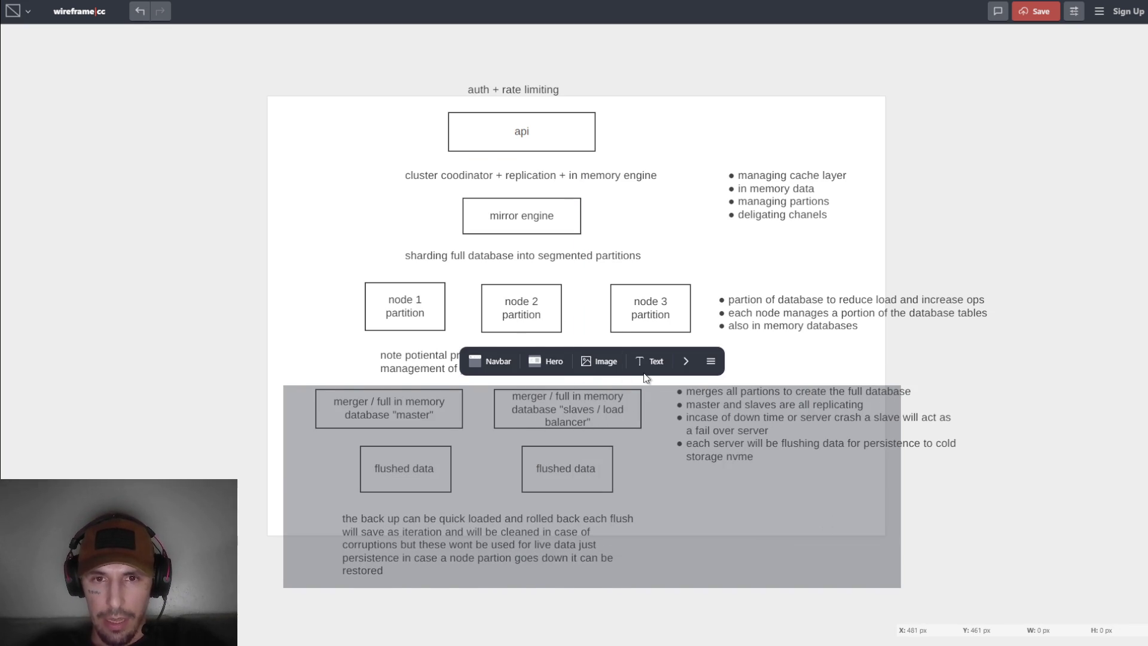
# Cancel the unfinished placeholder rectangle and mark out a fresh area beside the backup note.
pyautogui.press('Escape')
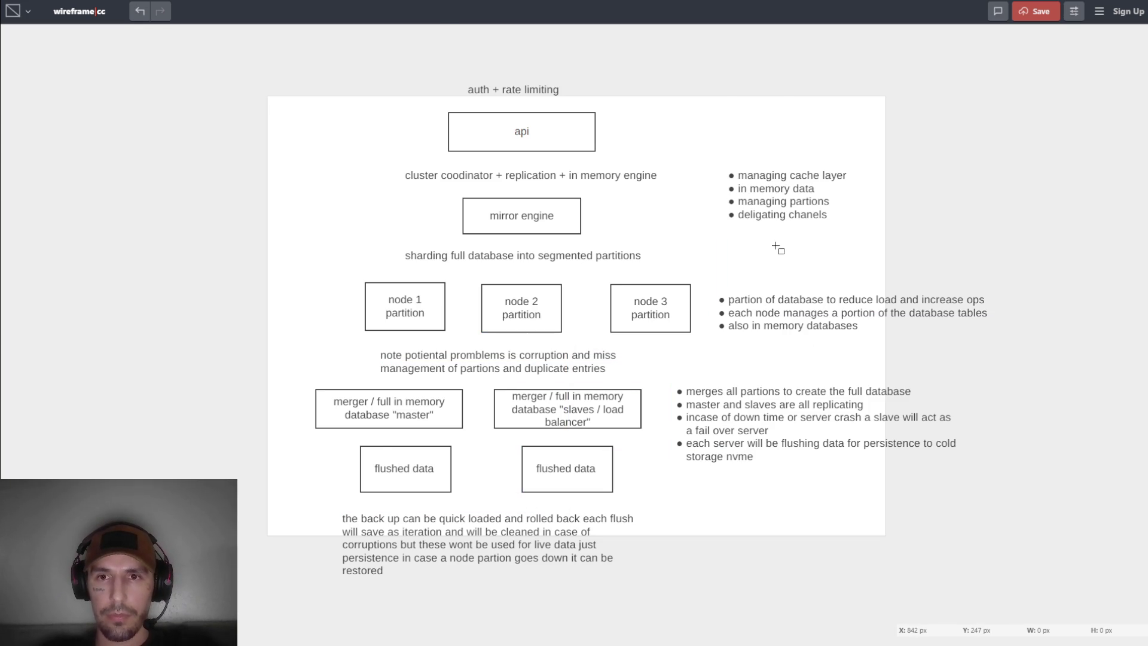
pyautogui.scroll(-2, 777, 248)
pyautogui.scroll(1, 759, 257)
pyautogui.scroll(-2, 741, 269)
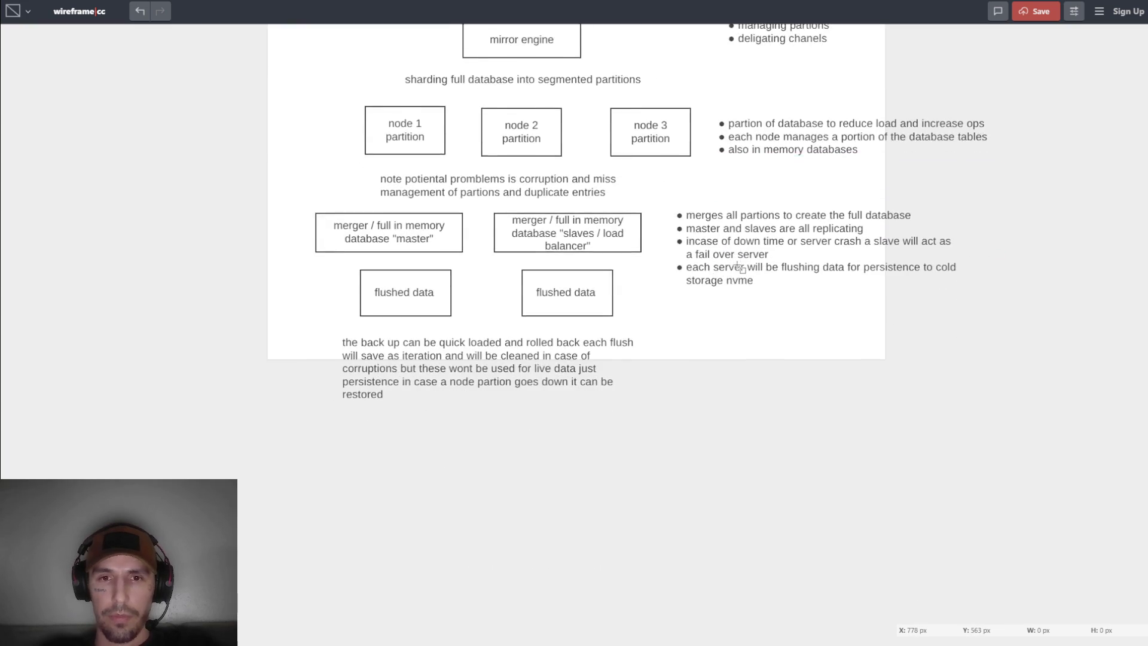
pyautogui.scroll(2, 741, 269)
pyautogui.moveTo(704, 451)
pyautogui.mouseDown()
pyautogui.moveTo(808, 524)
pyautogui.moveTo(956, 583)
pyautogui.mouseUp()
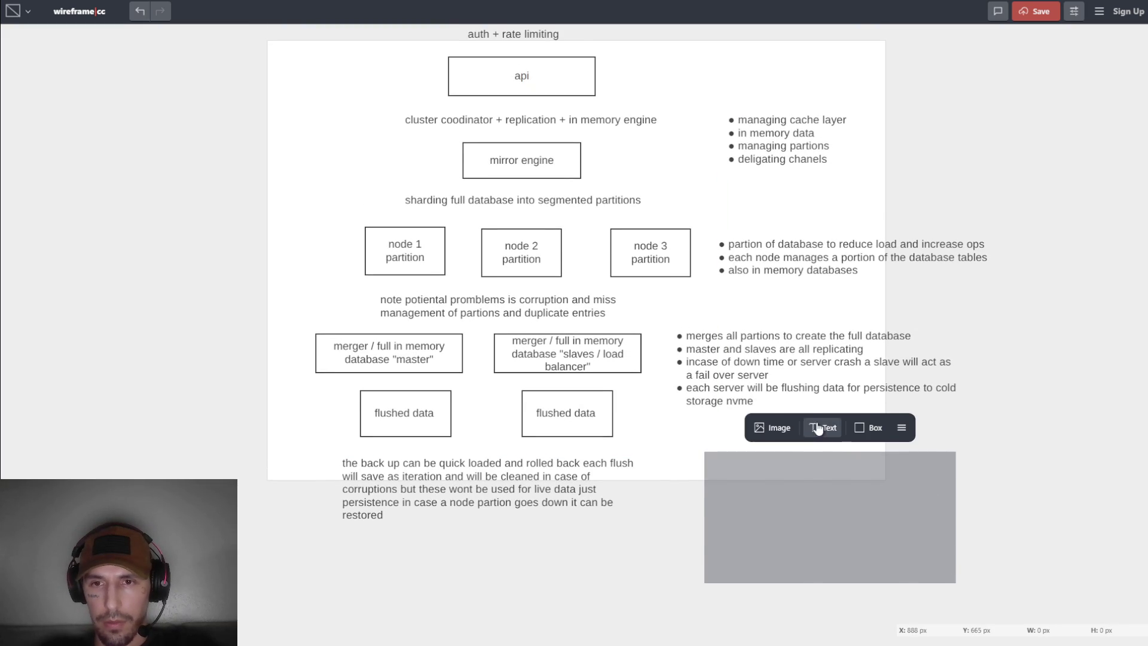
# Turn the drawn area into a text box reading 'we have to look out for' and 'Corruptions'.
pyautogui.click(818, 428)
pyautogui.write('po')
pyautogui.press('BackSpace')
pyautogui.press('BackSpace')
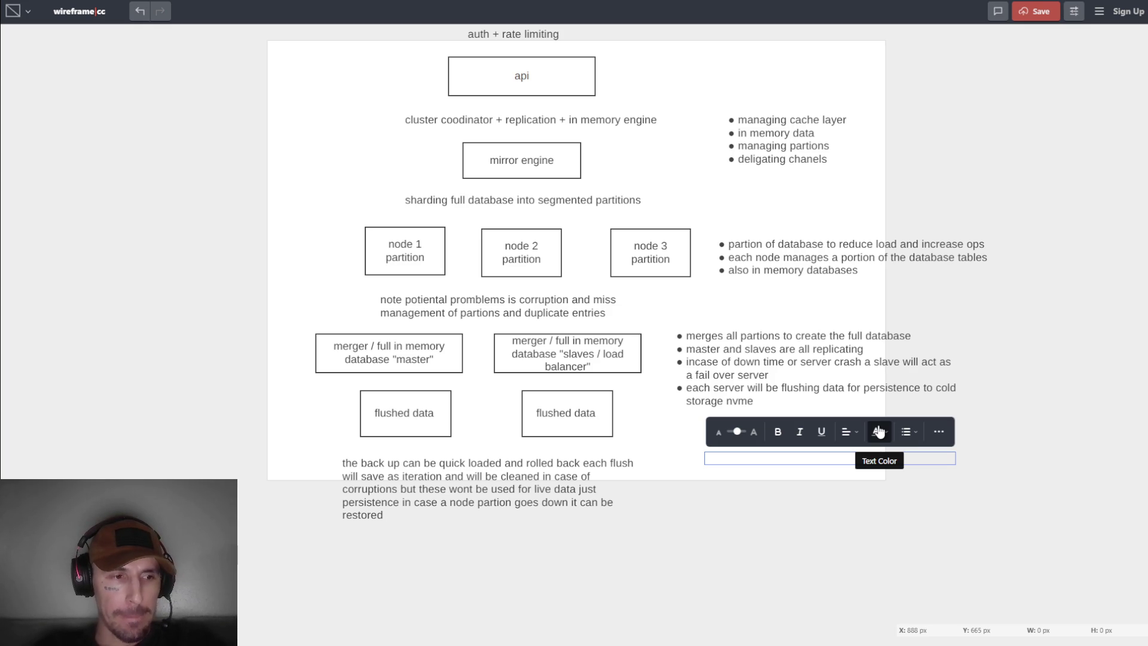
pyautogui.write('we have to look out for for ')
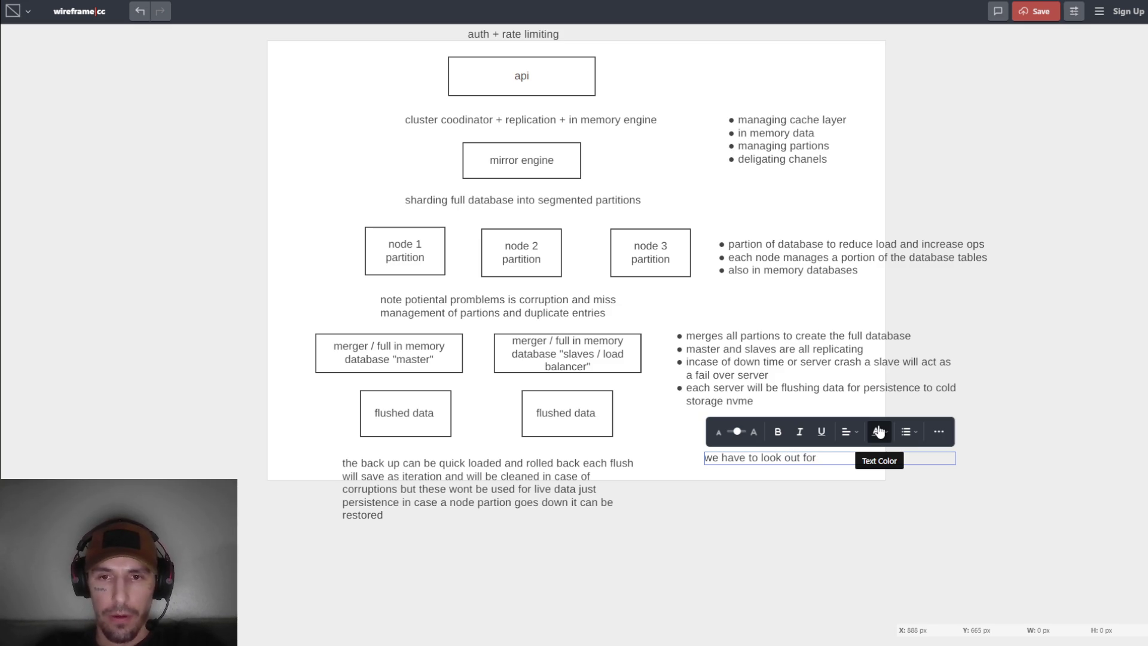
pyautogui.write('c')
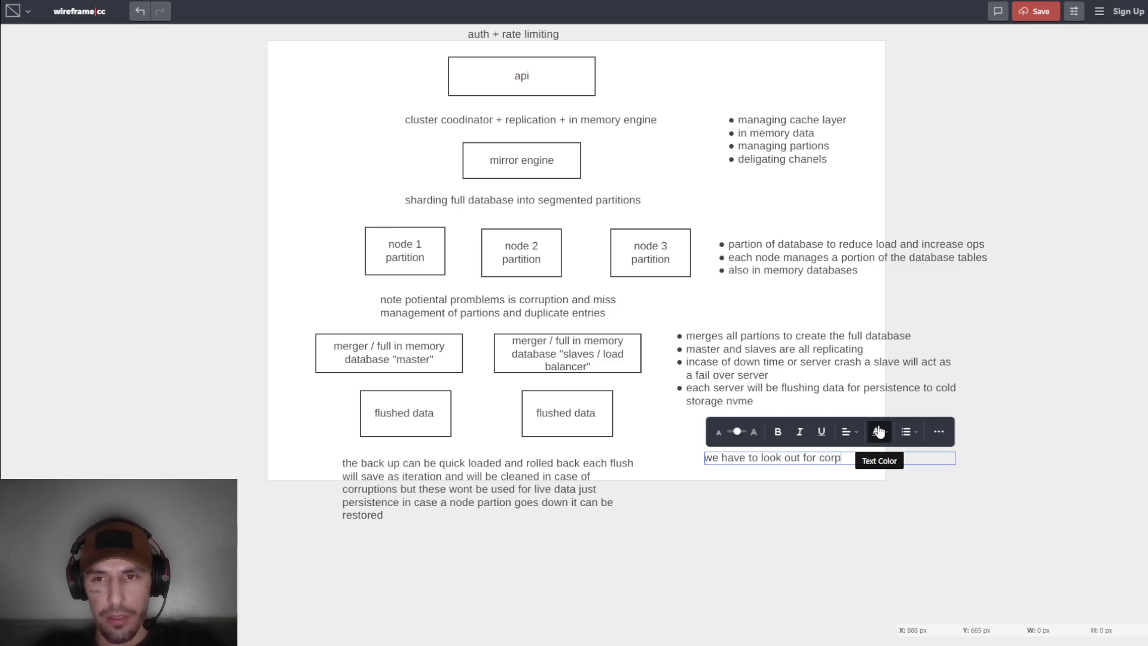
pyautogui.press('BackSpace')
pyautogui.press('Return')
pyautogui.write('Corruptions')
# Add the lines 'Mismanagement of partions' and 'and deplicate entries' to the note.
pyautogui.press('Return')
pyautogui.write('mis')
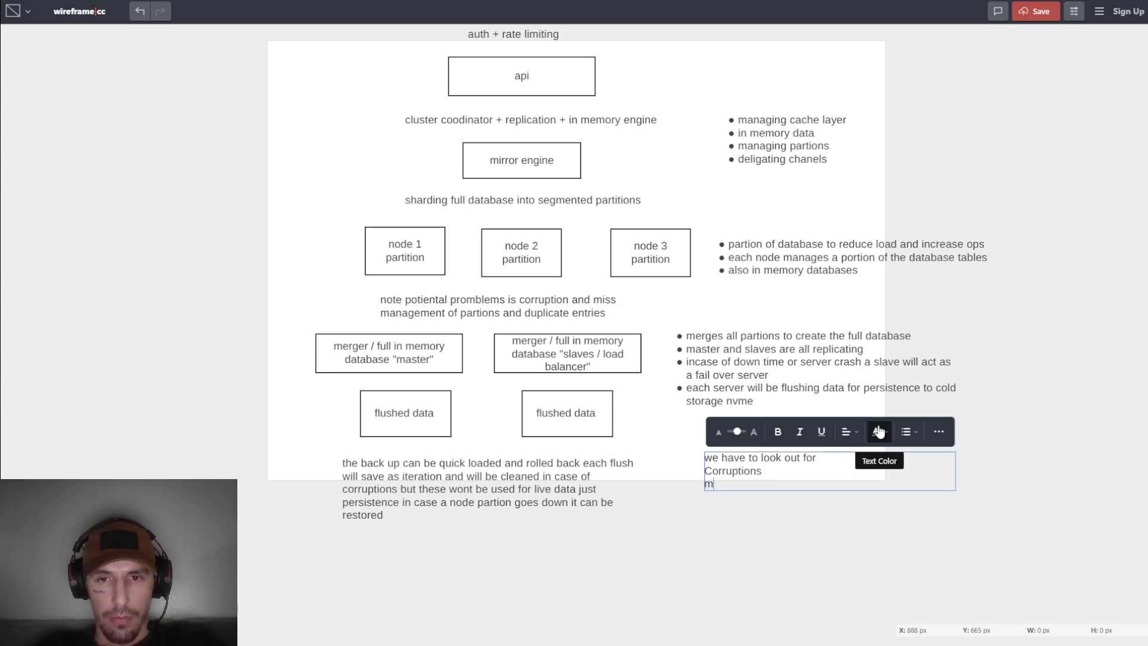
pyautogui.press('BackSpace')
pyautogui.press('BackSpace')
pyautogui.press('BackSpace')
pyautogui.write('<')
pyautogui.press('BackSpace')
pyautogui.write('Miss')
pyautogui.press('BackSpace')
pyautogui.write('management ')
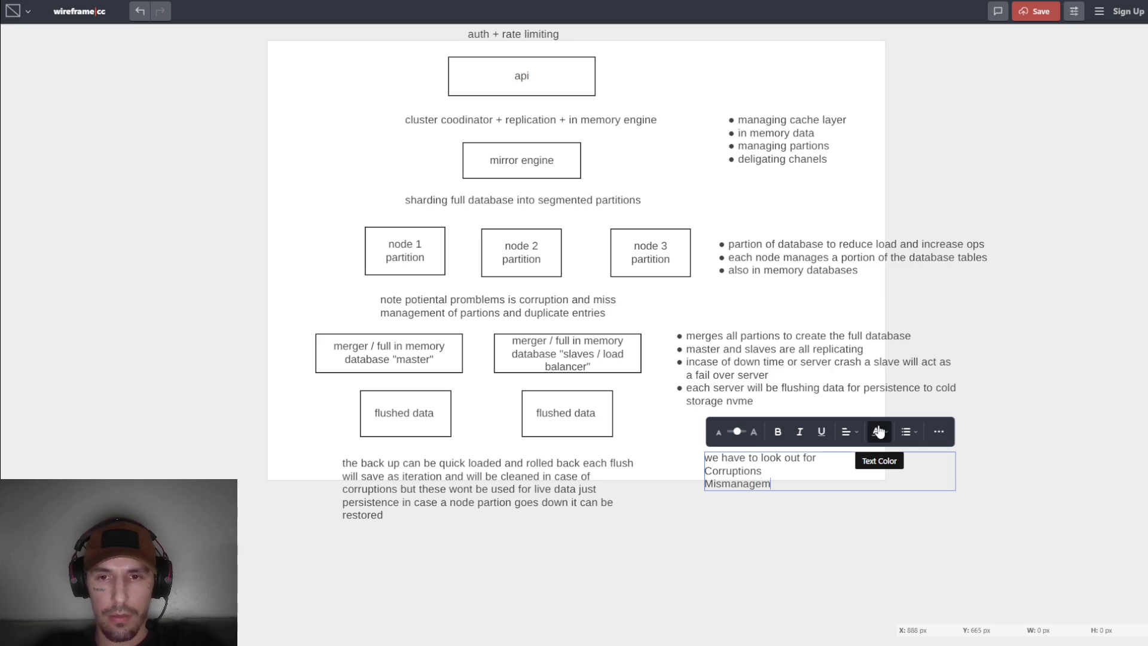
pyautogui.write('of')
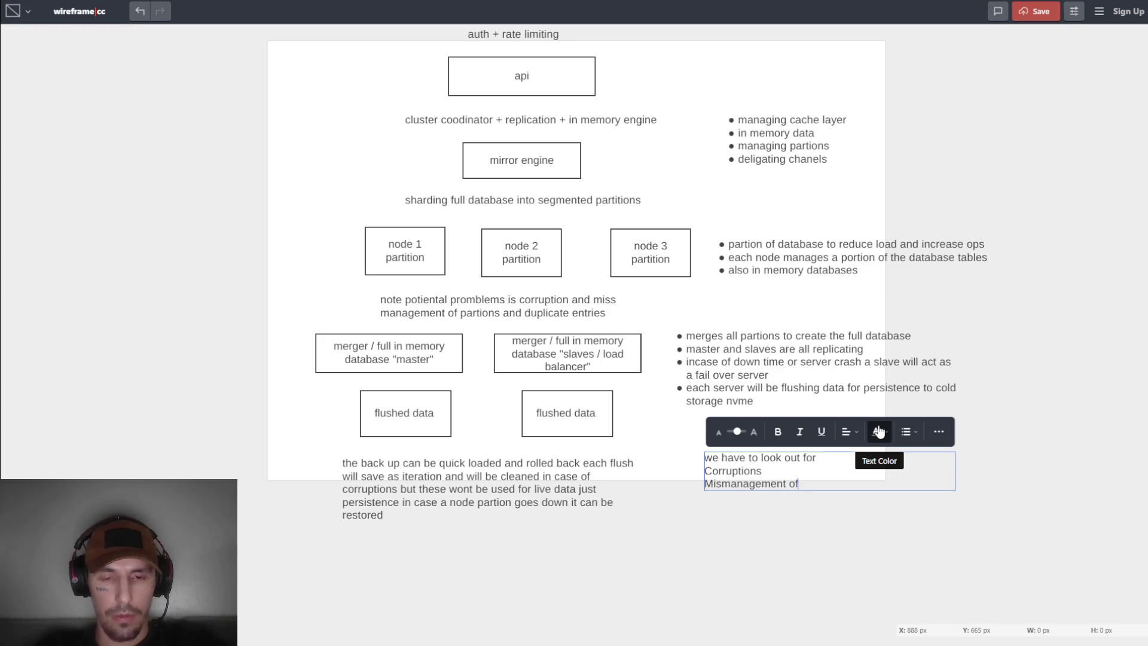
pyautogui.write(' partiosns')
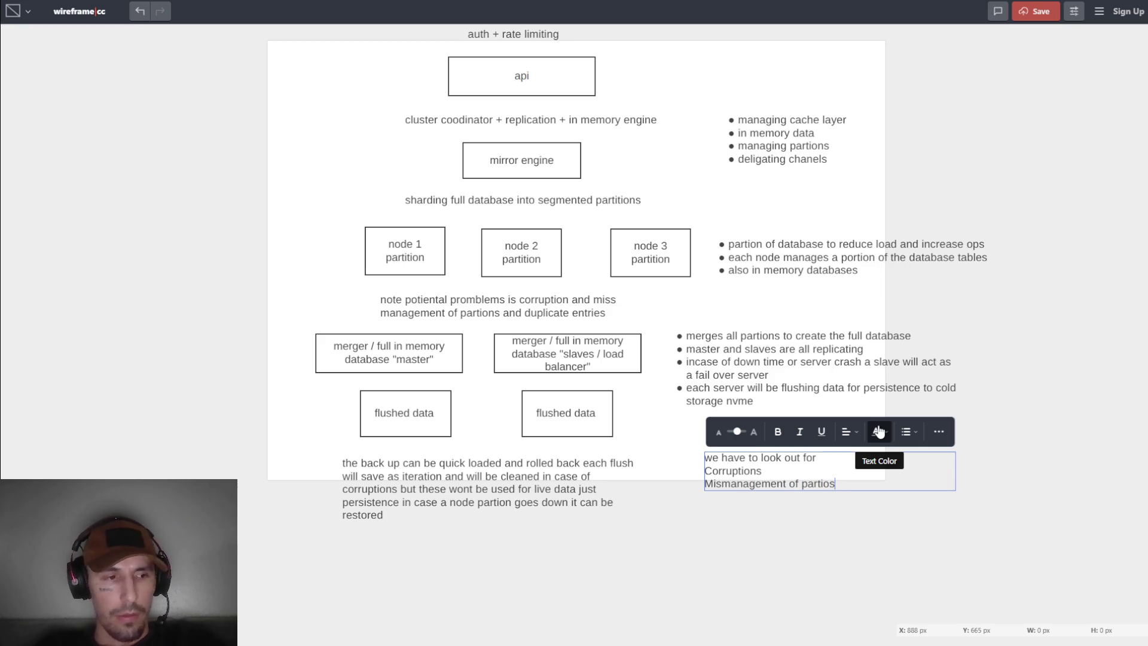
pyautogui.press('BackSpace')
pyautogui.press('BackSpace')
pyautogui.press('BackSpace')
pyautogui.write('ns')
pyautogui.press('Return')
pyautogui.write('a')
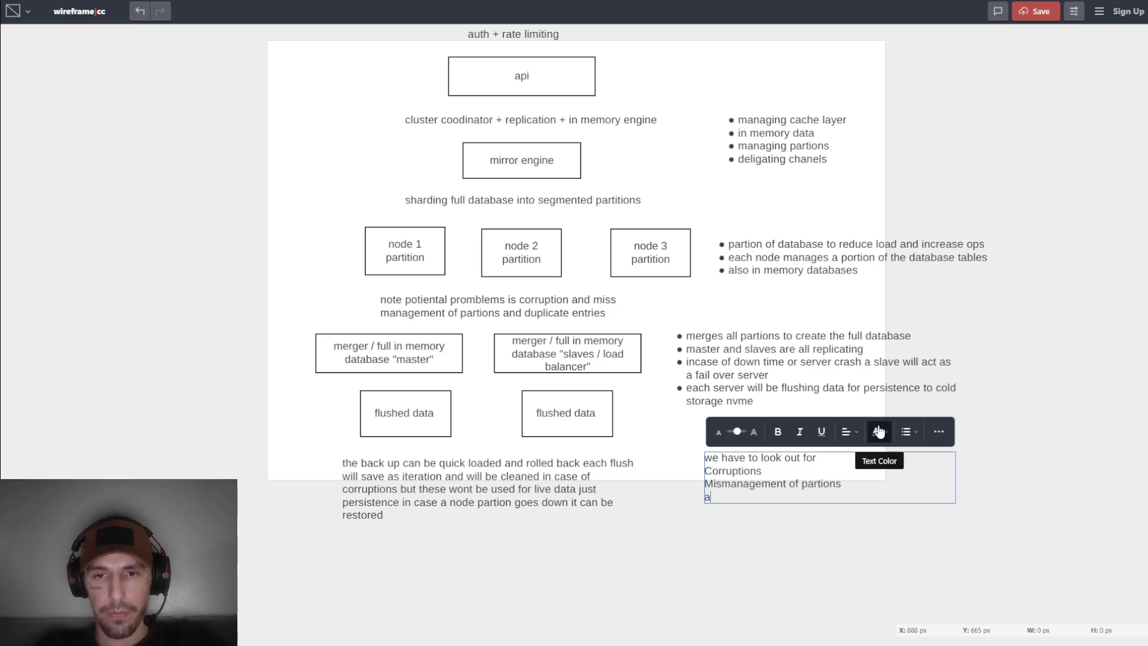
pyautogui.write('nd delp')
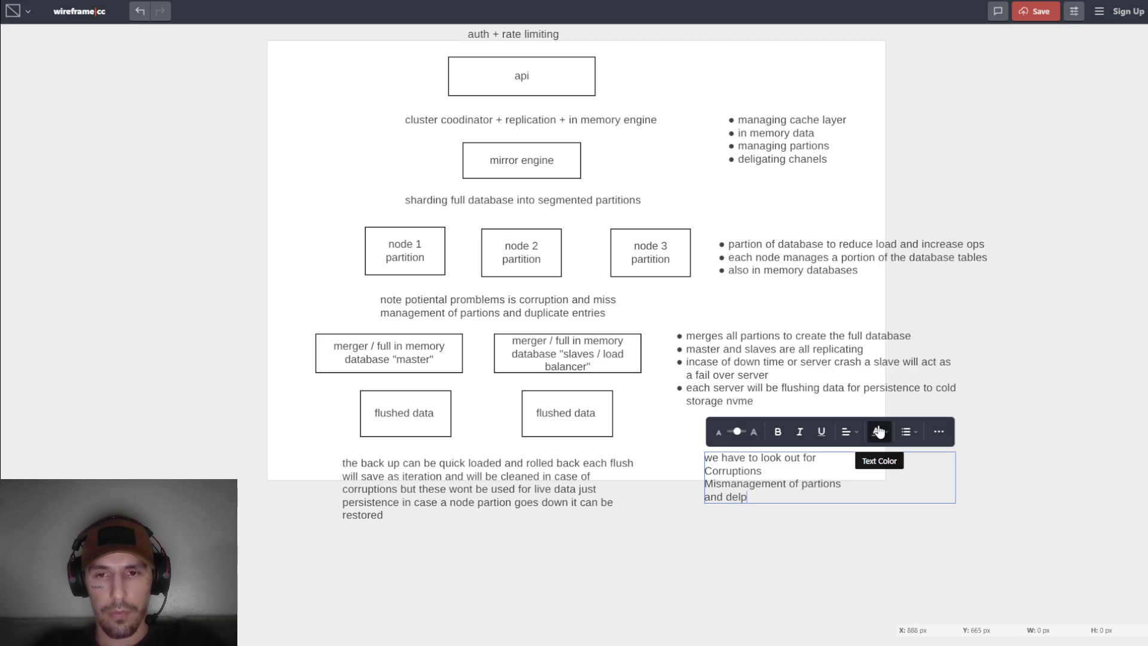
pyautogui.press('BackSpace')
pyautogui.press('BackSpace')
pyautogui.write('pl')
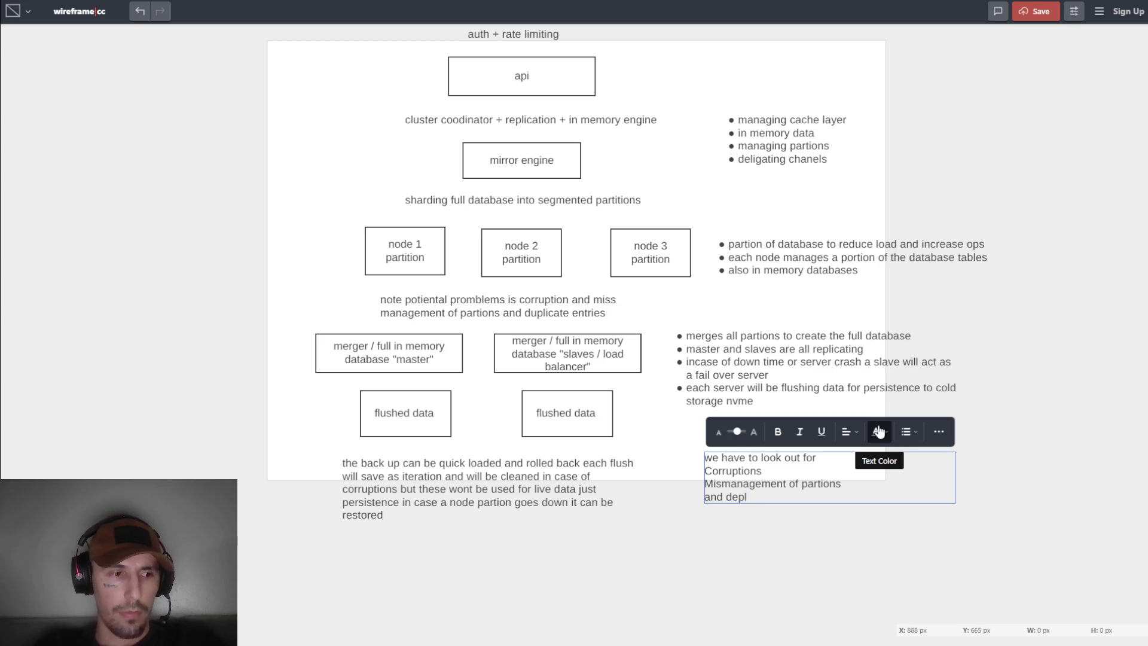
pyautogui.write('icate entries')
pyautogui.press('Return')
pyautogui.press('Return')
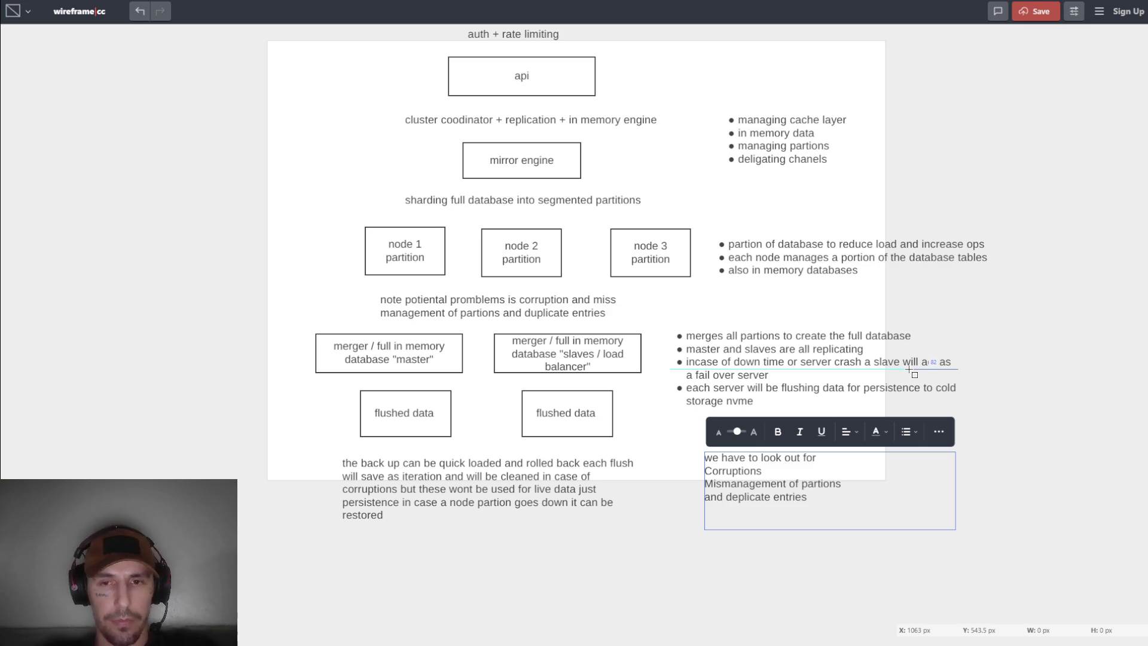
# Add the lines 'so if master goes down', 'slave promotes itself' and 'original master comes back on line'.
pyautogui.write('so if master g')
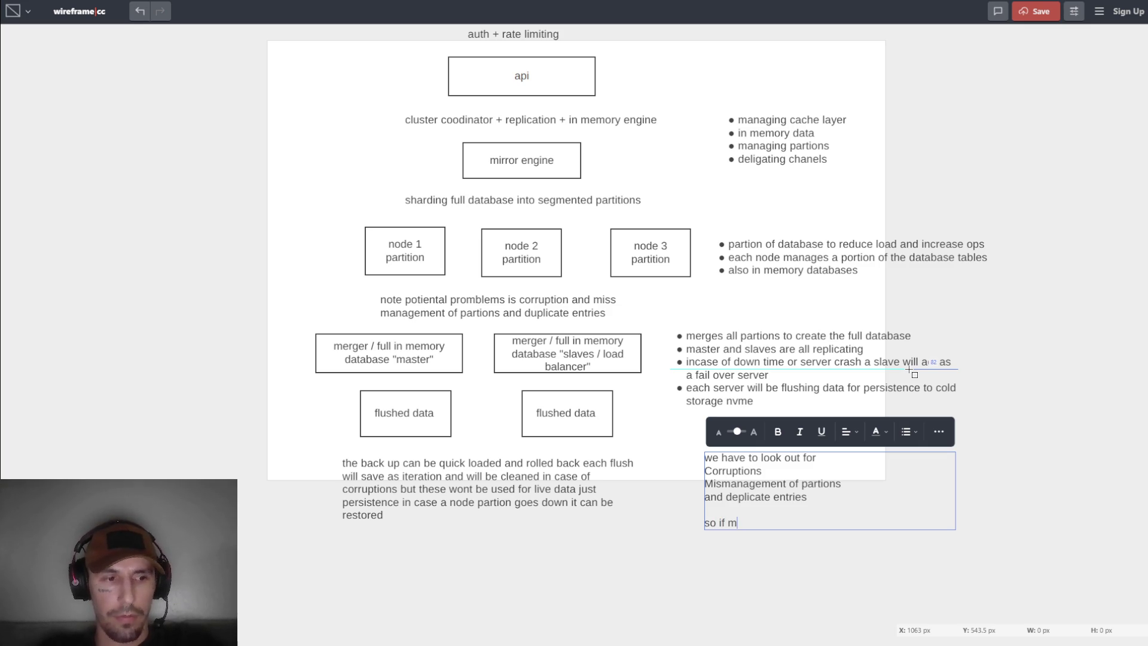
pyautogui.write('oes down')
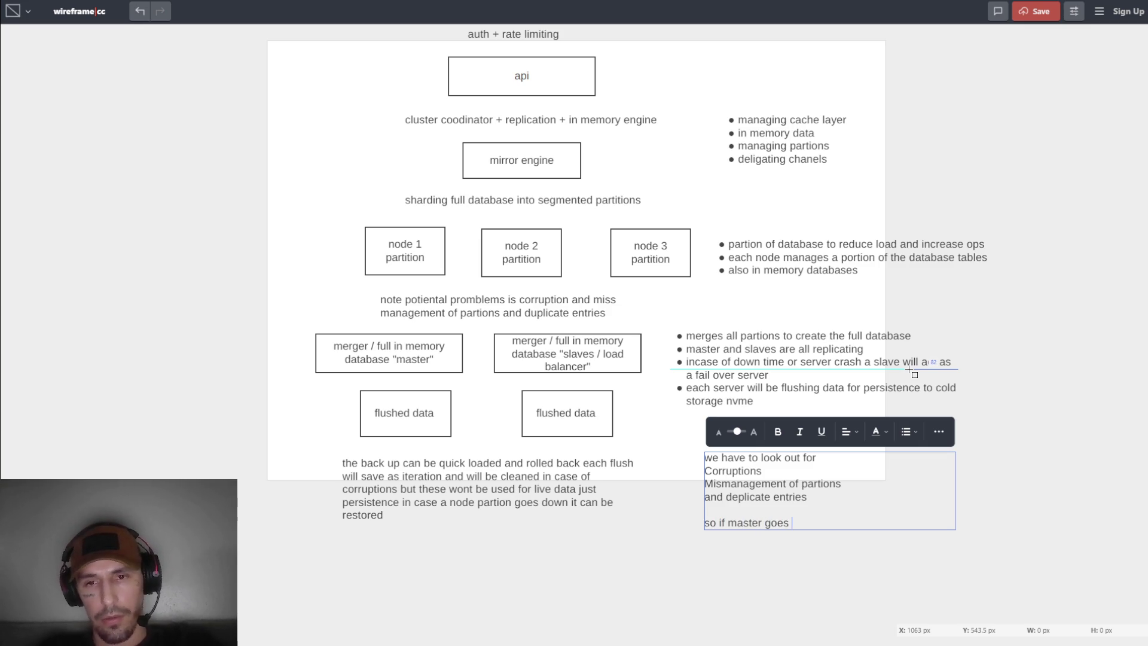
pyautogui.press('Return')
pyautogui.write('s')
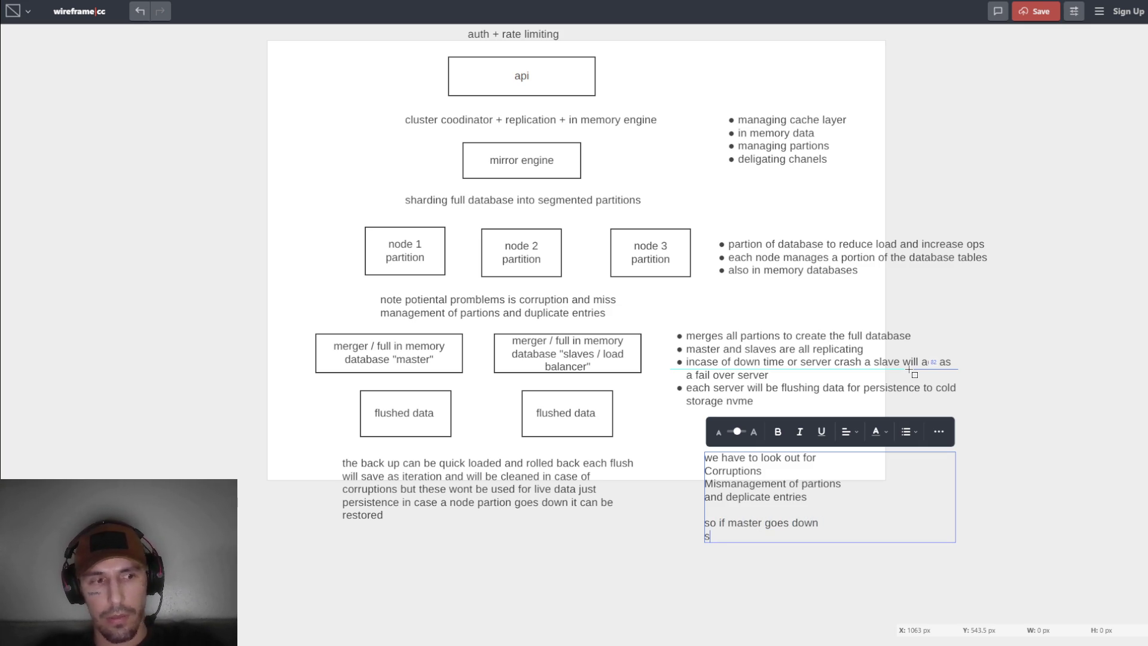
pyautogui.write('lave p')
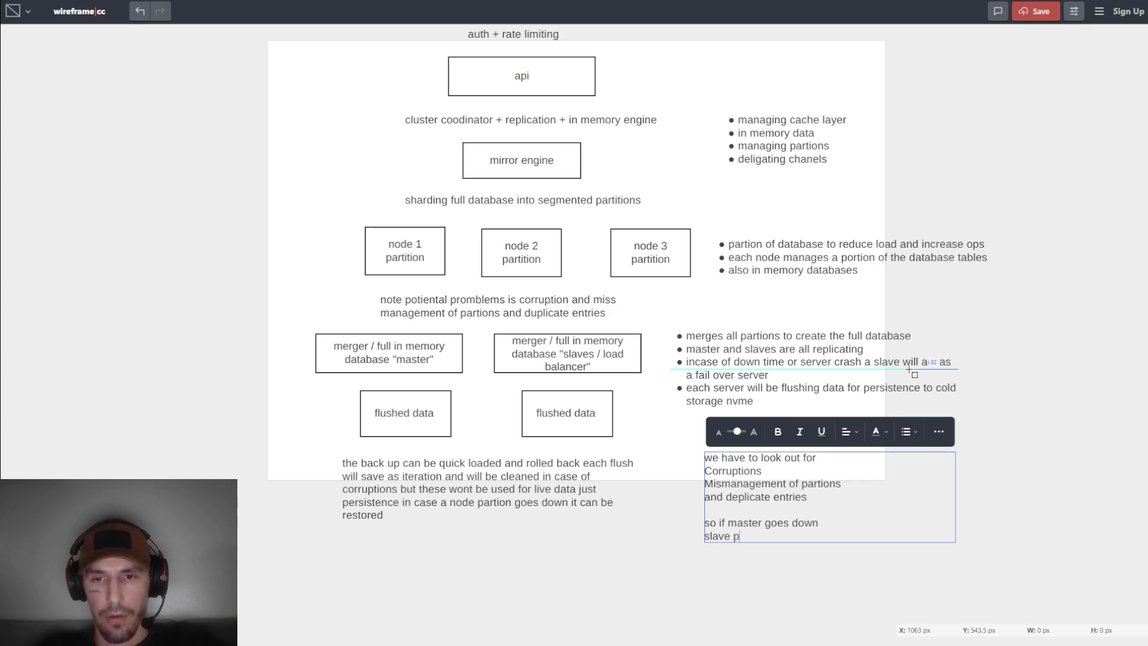
pyautogui.write('romotes itse')
pyautogui.write('lf')
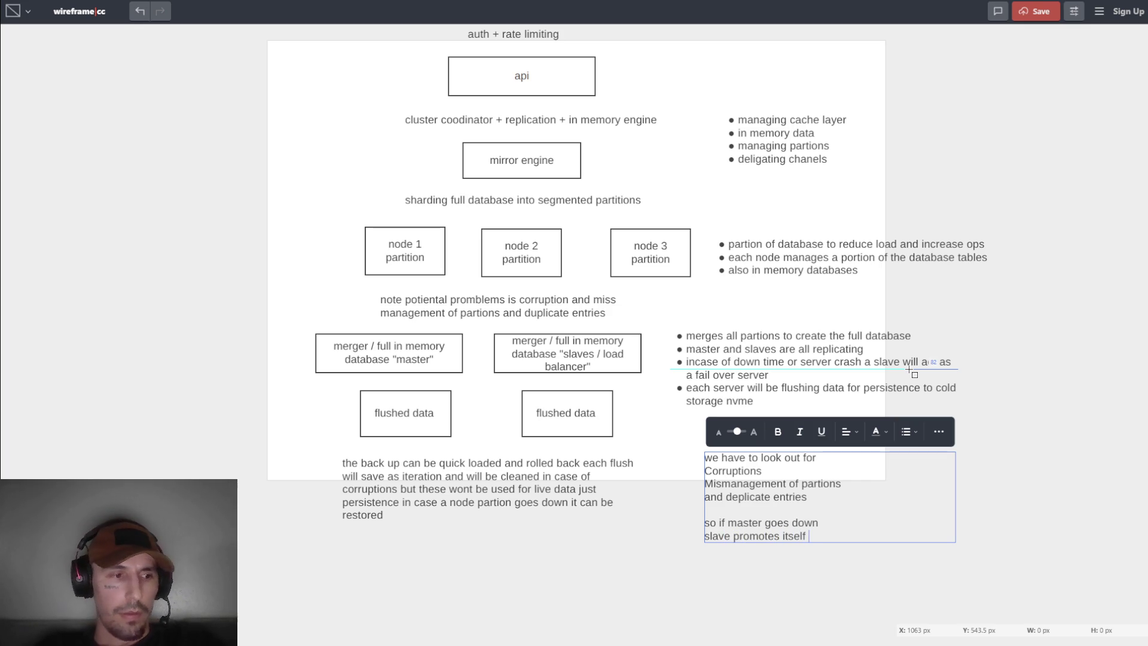
pyautogui.press('Return')
pyautogui.write('o')
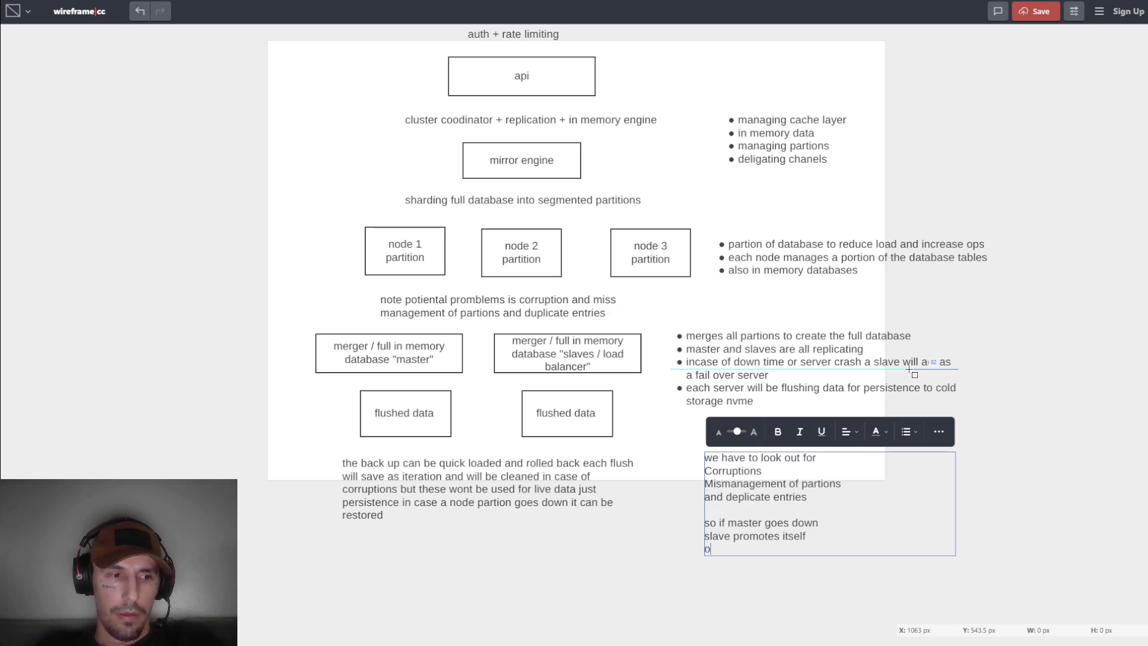
pyautogui.write('riginal ma')
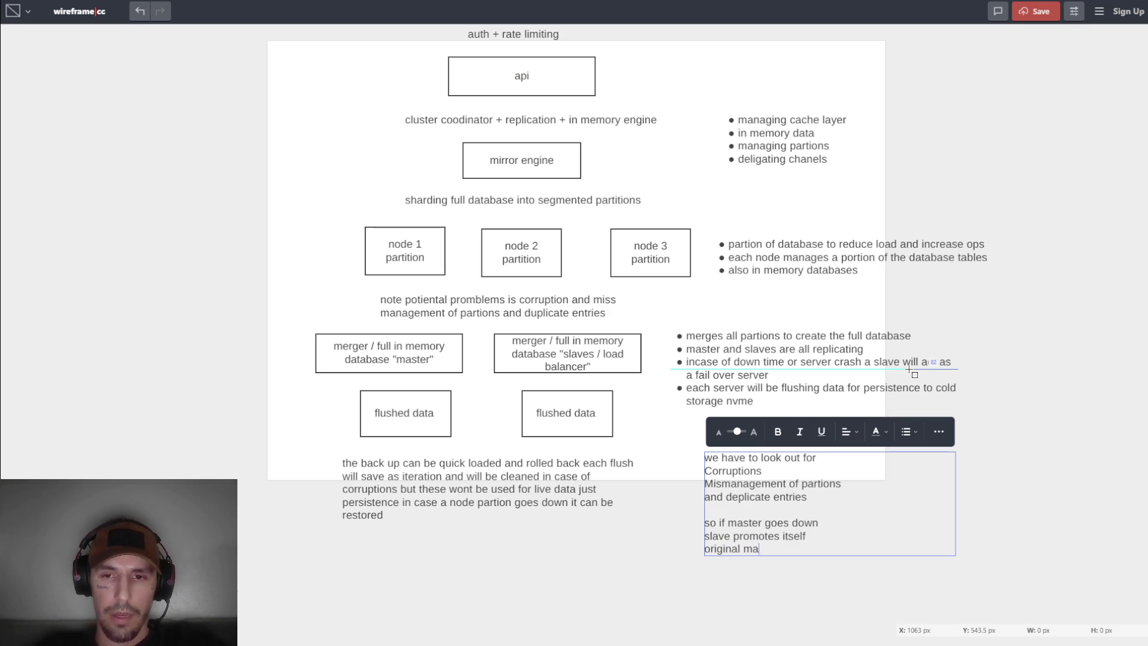
pyautogui.write('ster com')
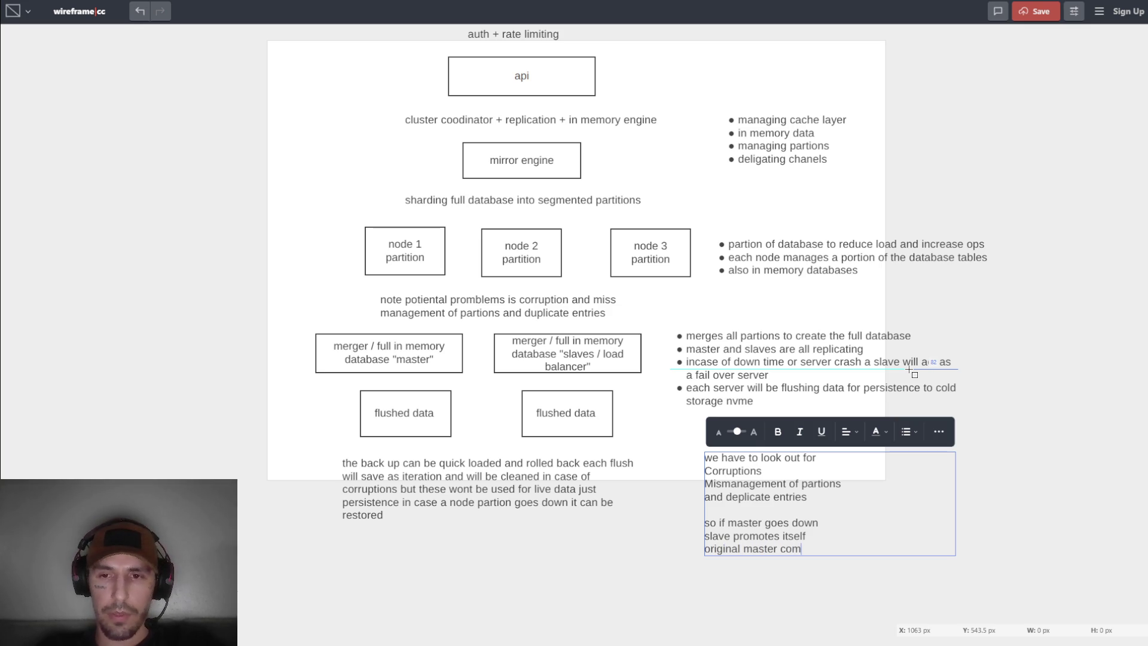
pyautogui.write('es back on line')
# Finish the note with the line 'pull from persistence dataset' and deselect it.
pyautogui.press('Return')
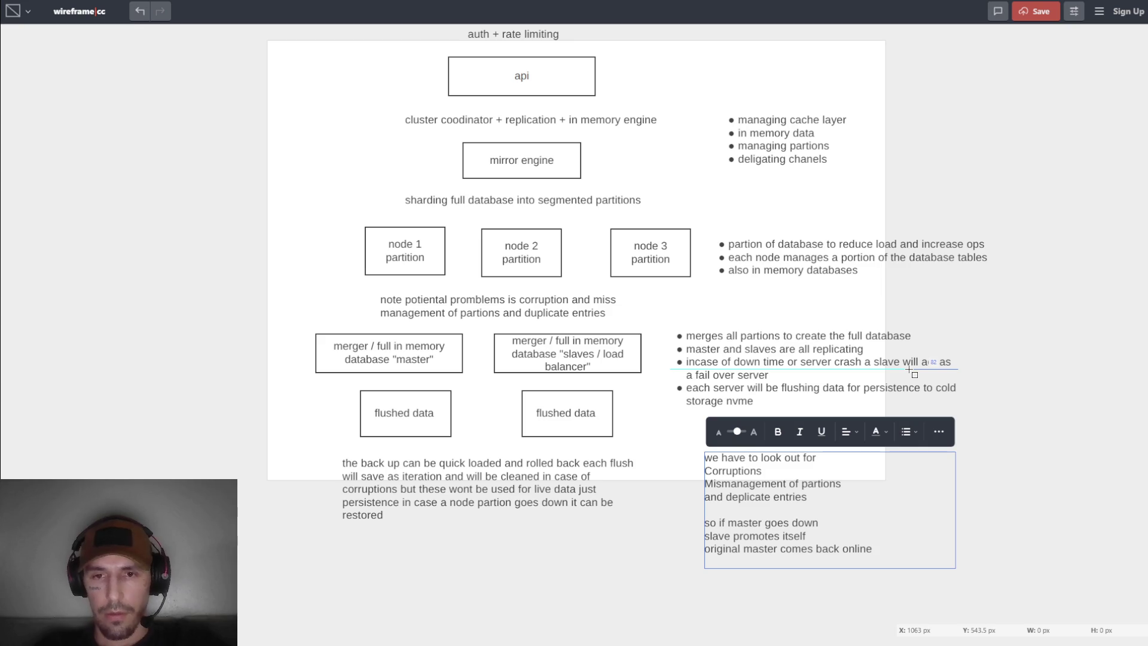
pyautogui.press('Return')
pyautogui.write('p')
pyautogui.press('BackSpace')
pyautogui.press('BackSpace')
pyautogui.write('p')
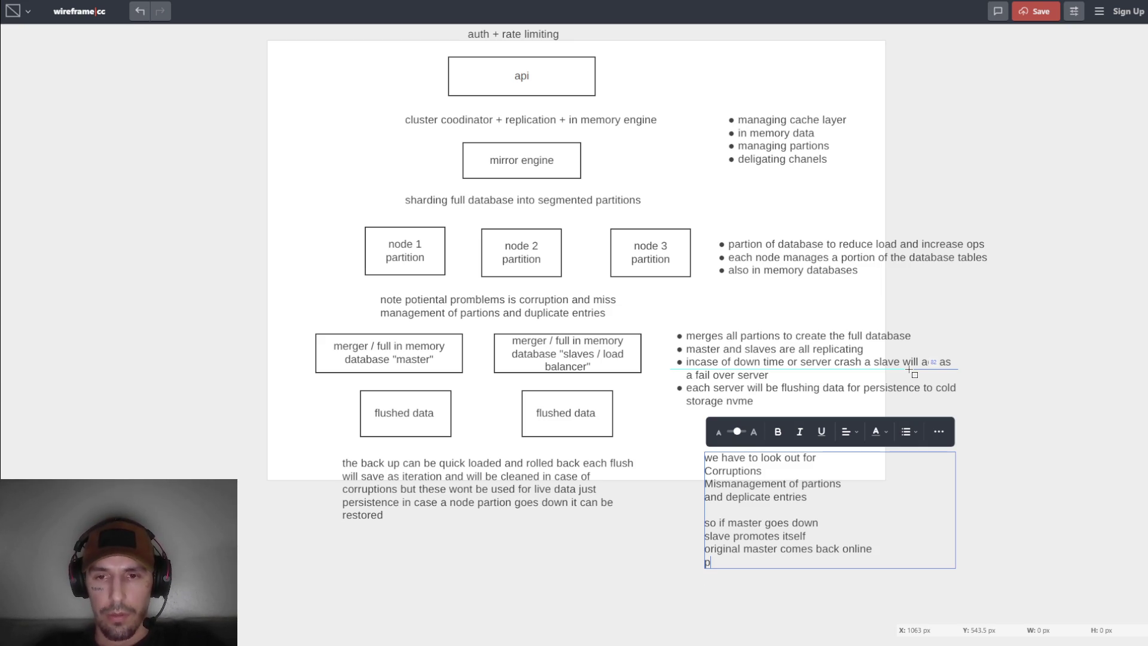
pyautogui.write('ull from')
pyautogui.write(' persi')
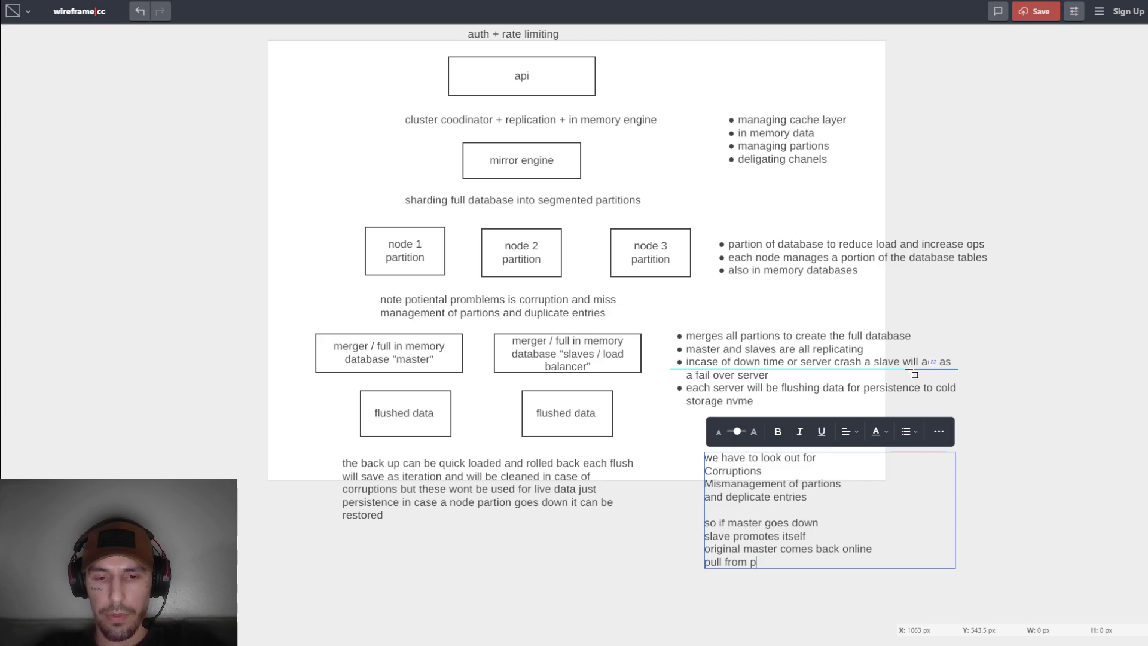
pyautogui.write('stant')
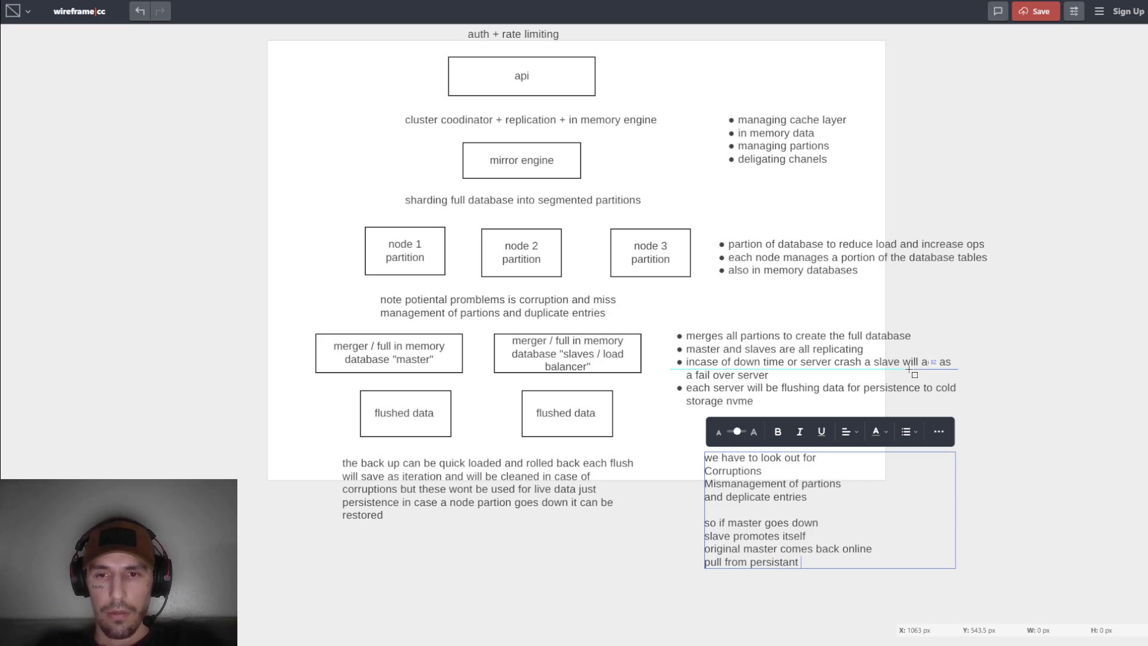
pyautogui.press('BackSpace')
pyautogui.press('BackSpace')
pyautogui.press('BackSpace')
pyautogui.write('e')
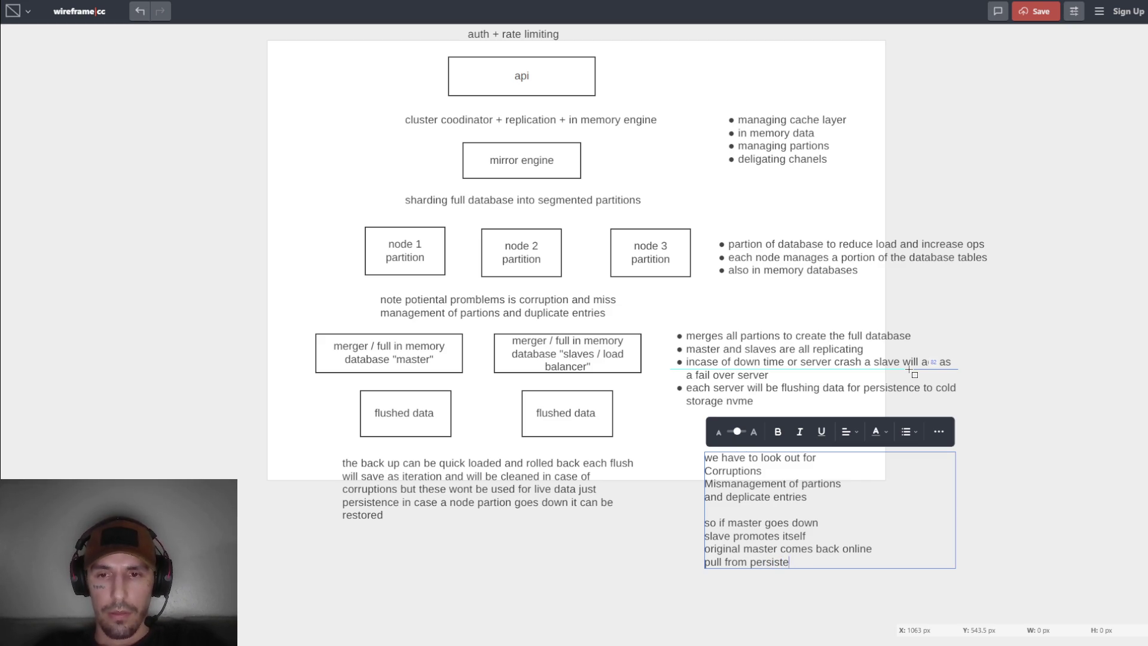
pyautogui.write('nce dataset')
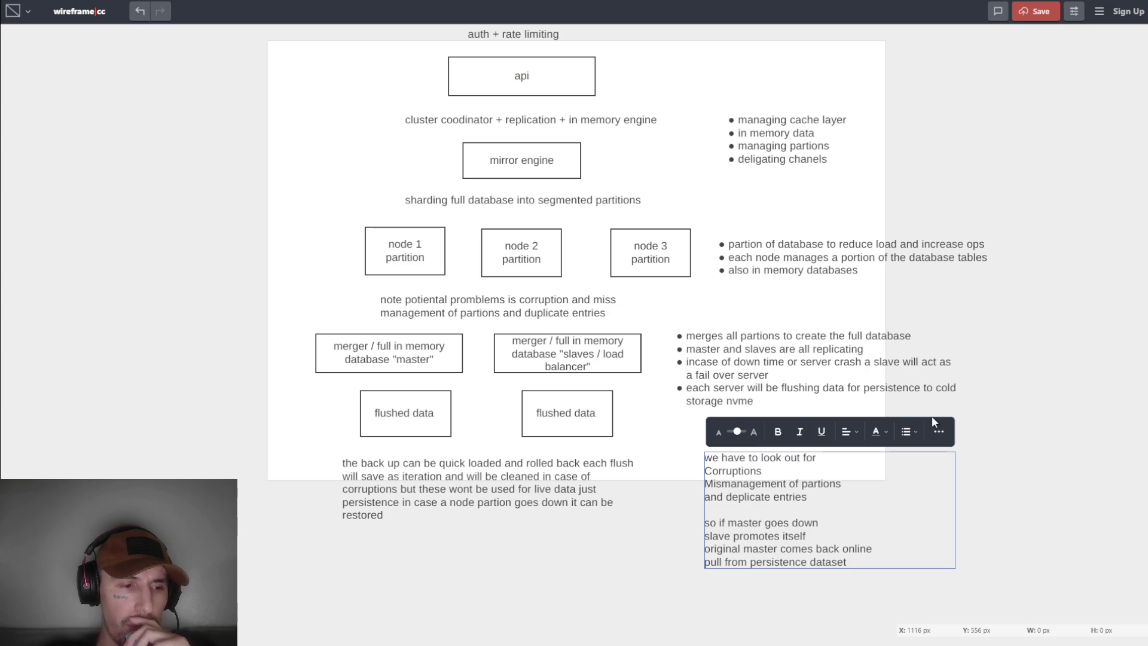
pyautogui.click(963, 395)
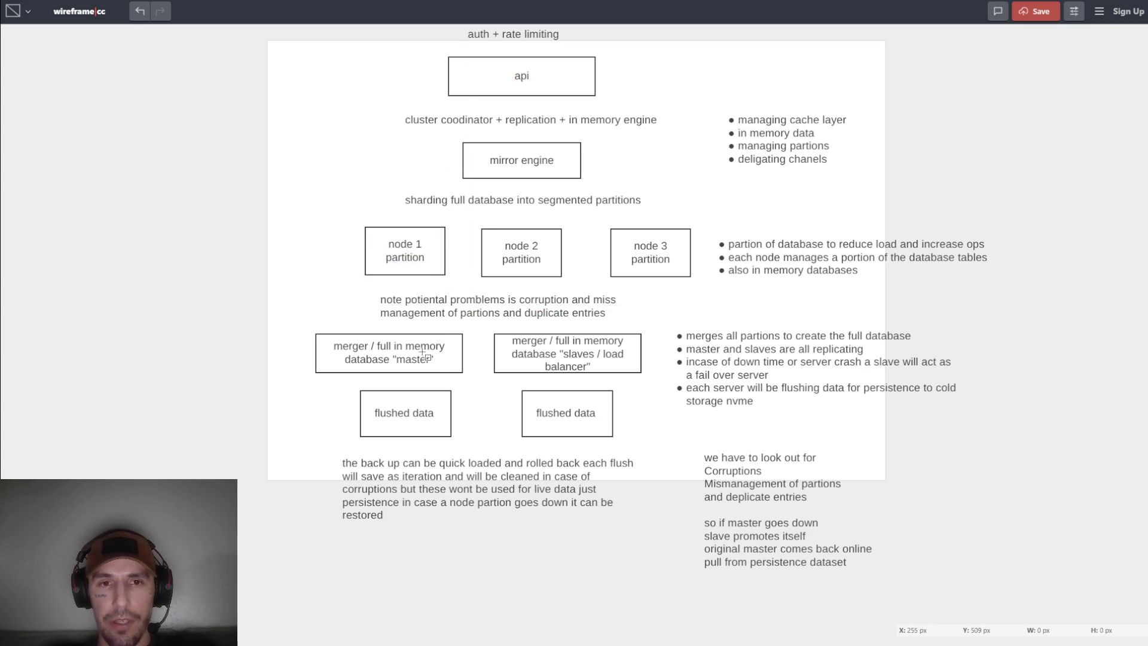
pyautogui.click(438, 368)
pyautogui.click(573, 370)
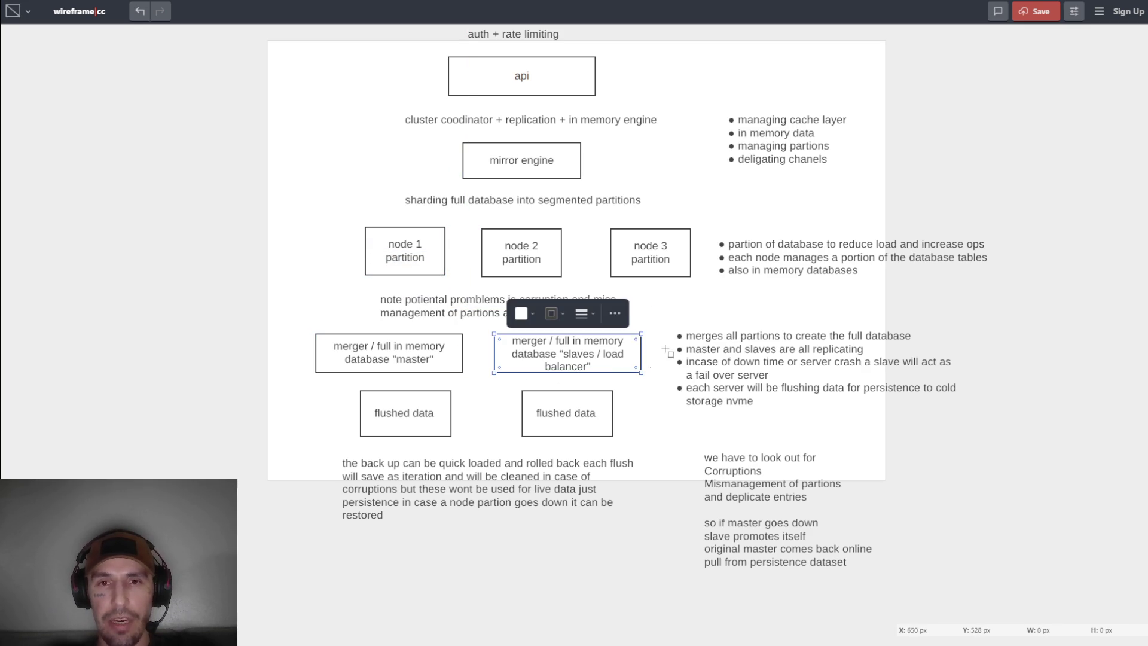
pyautogui.press('Tab')
pyautogui.press('Tab')
pyautogui.press('Tab')
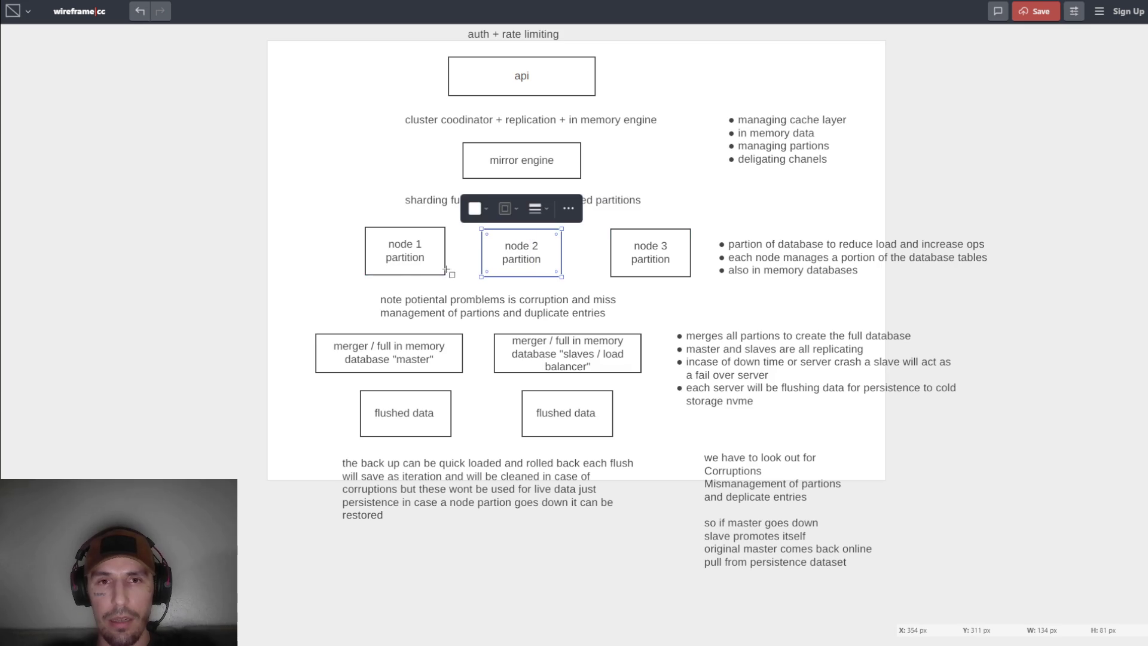
pyautogui.click(657, 287)
pyautogui.click(441, 269)
pyautogui.click(563, 272)
pyautogui.click(430, 266)
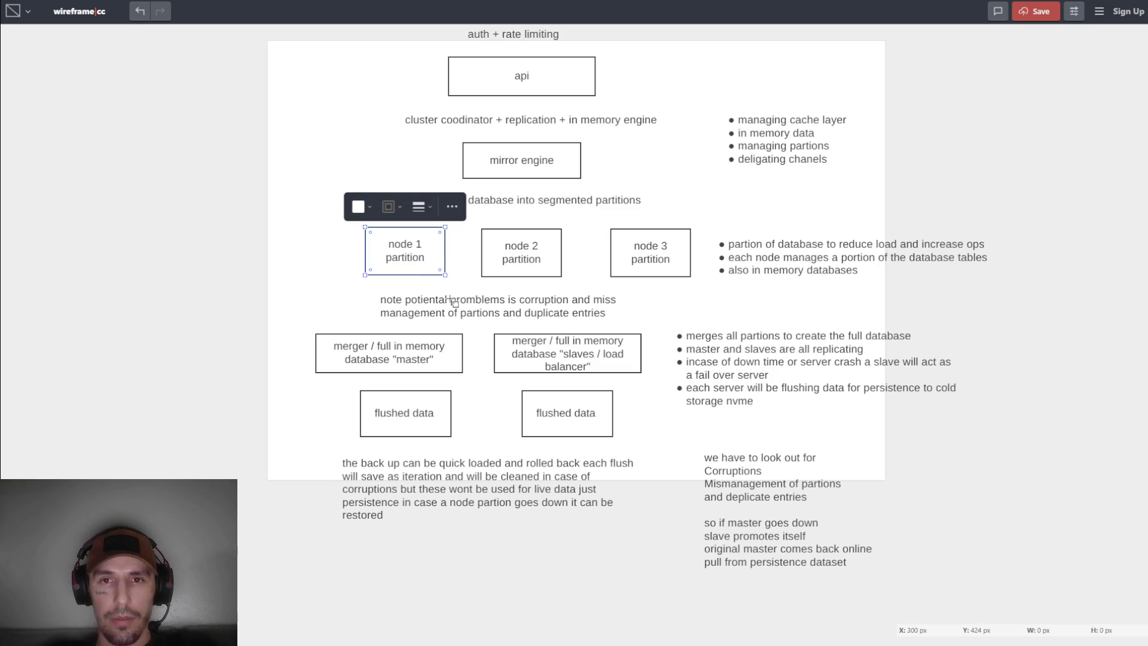
pyautogui.scroll(-2, 523, 353)
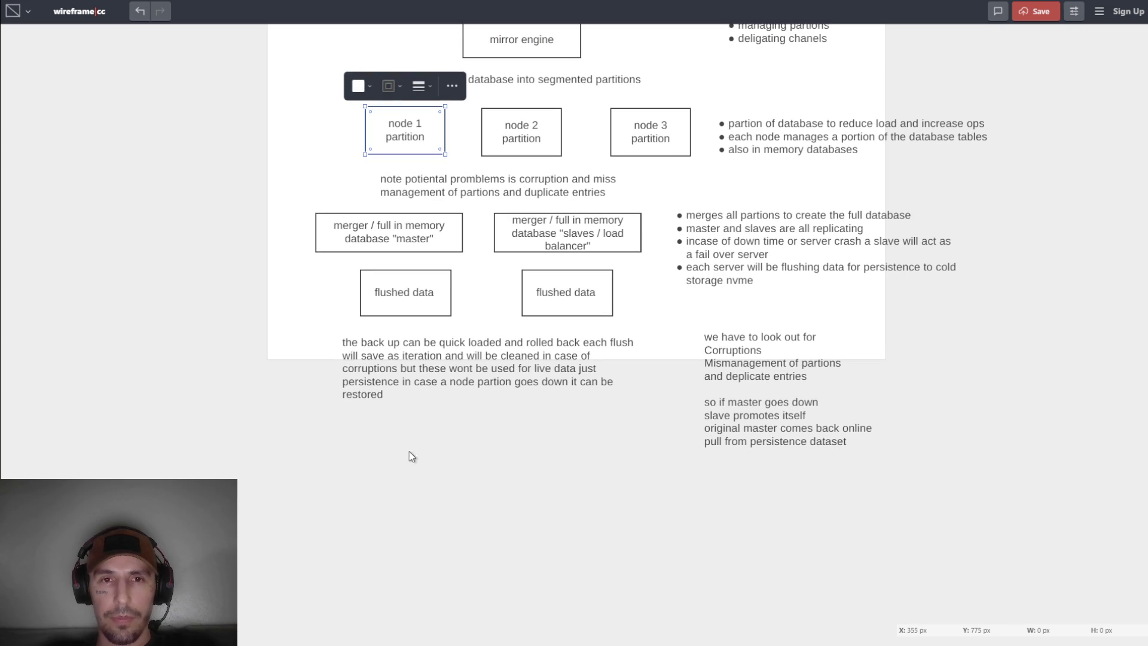
pyautogui.scroll(1, 416, 444)
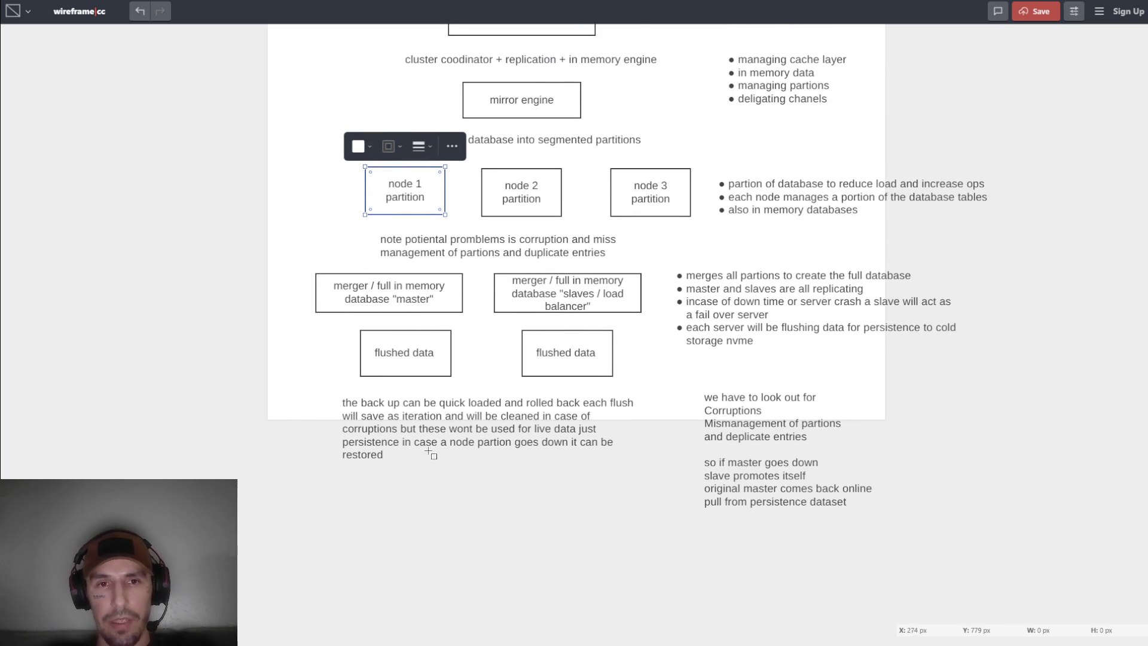
pyautogui.click(360, 482)
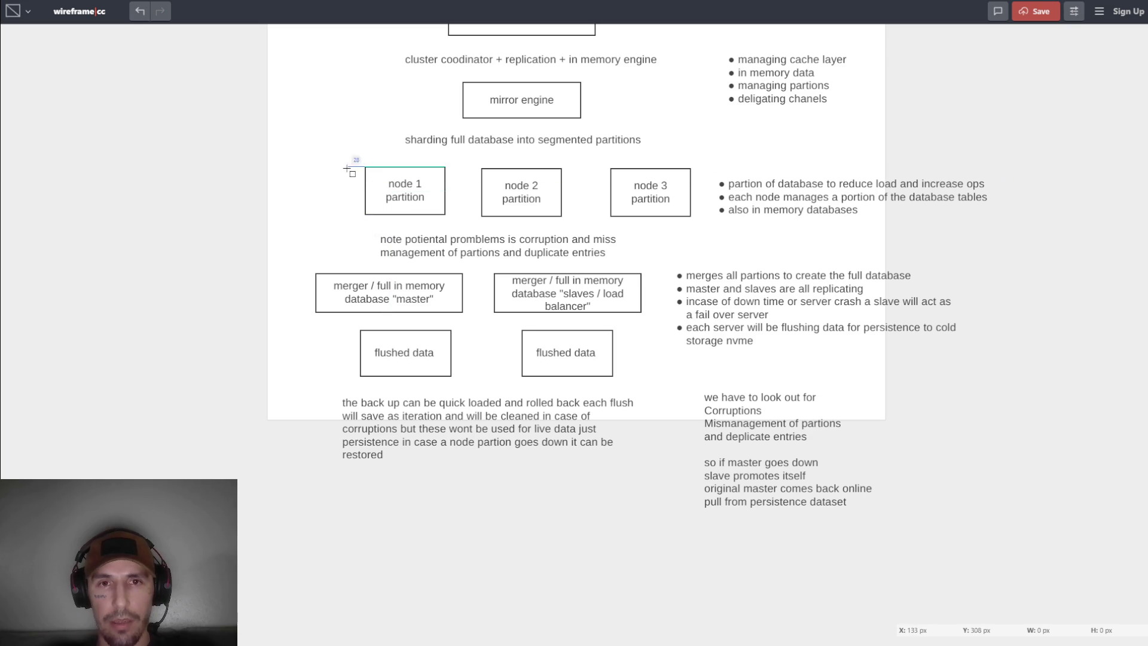
# Duplicate the node 1, node 2 and node 3 boxes below the backup note.
pyautogui.moveTo(343, 160)
pyautogui.mouseDown()
pyautogui.moveTo(514, 209)
pyautogui.moveTo(696, 229)
pyautogui.moveTo(690, 217)
pyautogui.mouseUp()
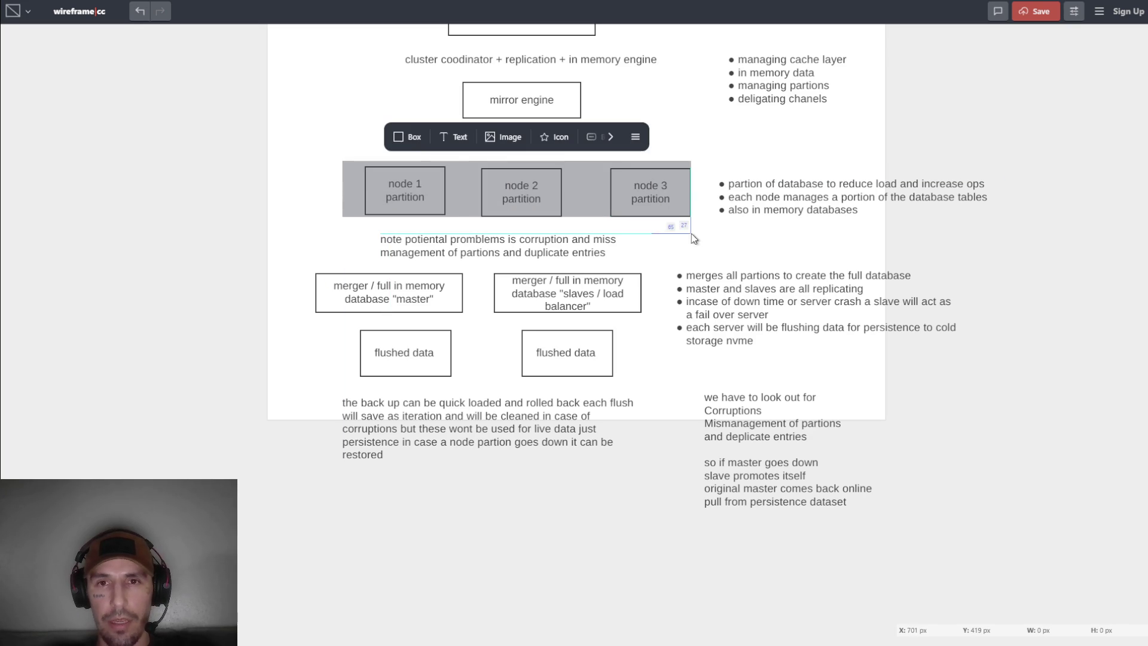
pyautogui.click(679, 242)
pyautogui.click(443, 203)
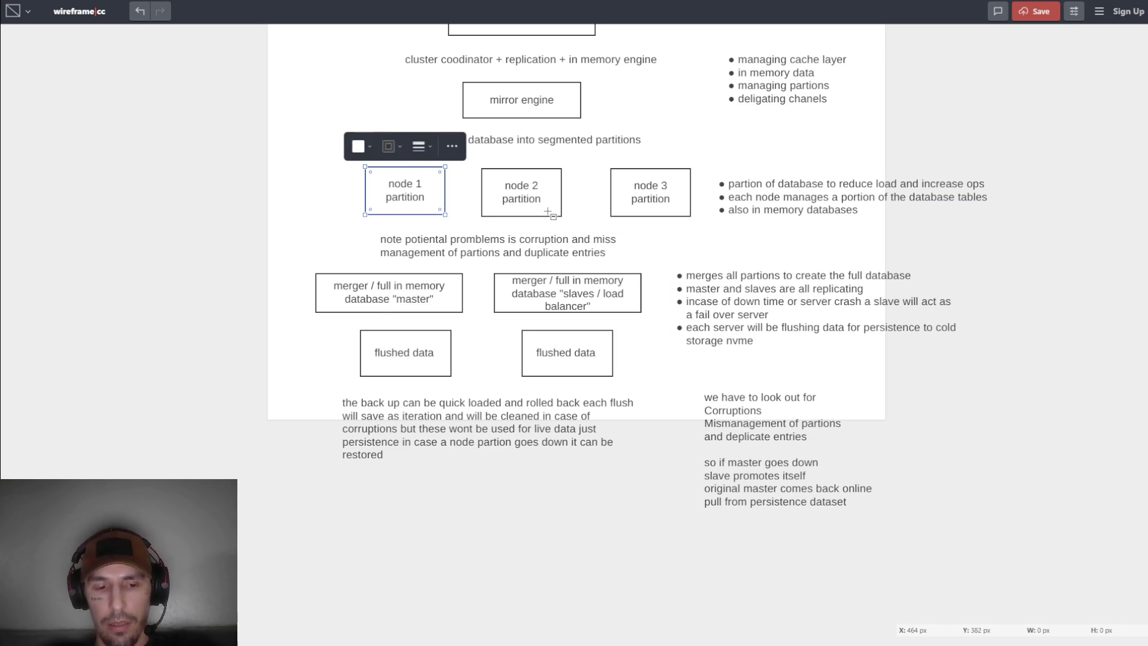
pyautogui.keyDown('shift'); pyautogui.click(547, 211); pyautogui.keyUp('shift')
pyautogui.keyDown('shift'); pyautogui.click(650, 214); pyautogui.keyUp('shift')
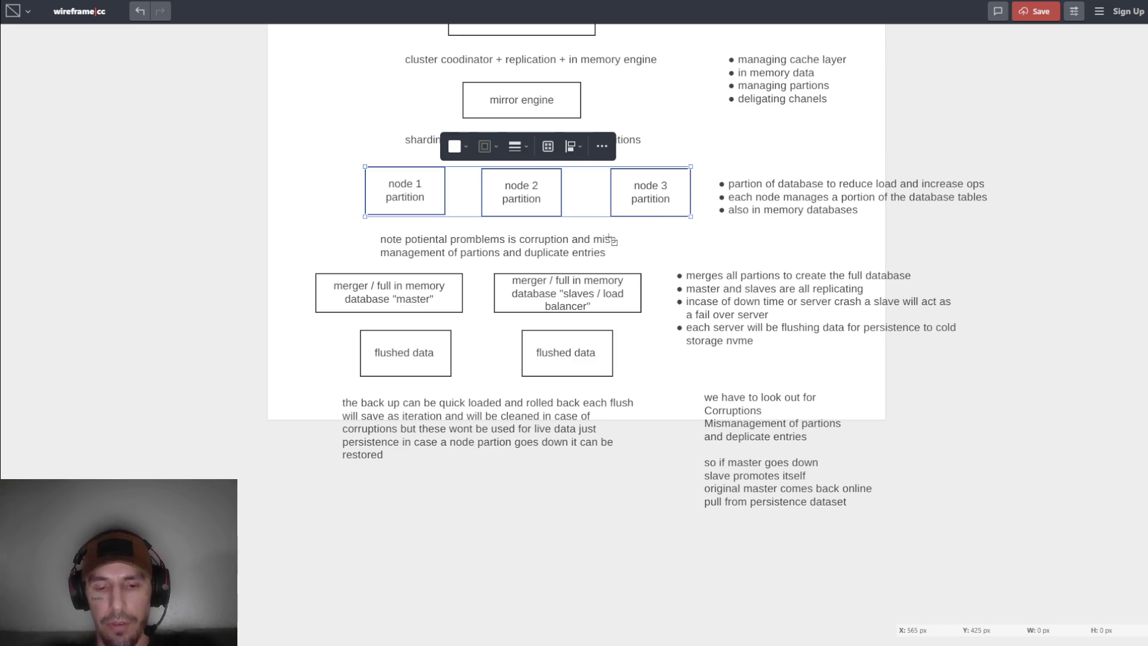
pyautogui.moveTo(610, 239)
pyautogui.mouseDown()
pyautogui.moveTo(676, 328)
pyautogui.moveTo(679, 356)
pyautogui.moveTo(634, 520)
pyautogui.moveTo(510, 494)
pyautogui.moveTo(565, 493)
pyautogui.moveTo(573, 507)
pyautogui.mouseUp()
pyautogui.click(541, 574)
# Wrap the copied nodes in a white container box and send it to the back.
pyautogui.moveTo(360, 475)
pyautogui.mouseDown()
pyautogui.moveTo(471, 527)
pyautogui.moveTo(618, 541)
pyautogui.moveTo(568, 568)
pyautogui.moveTo(568, 581)
pyautogui.mouseUp()
pyautogui.click(455, 452)
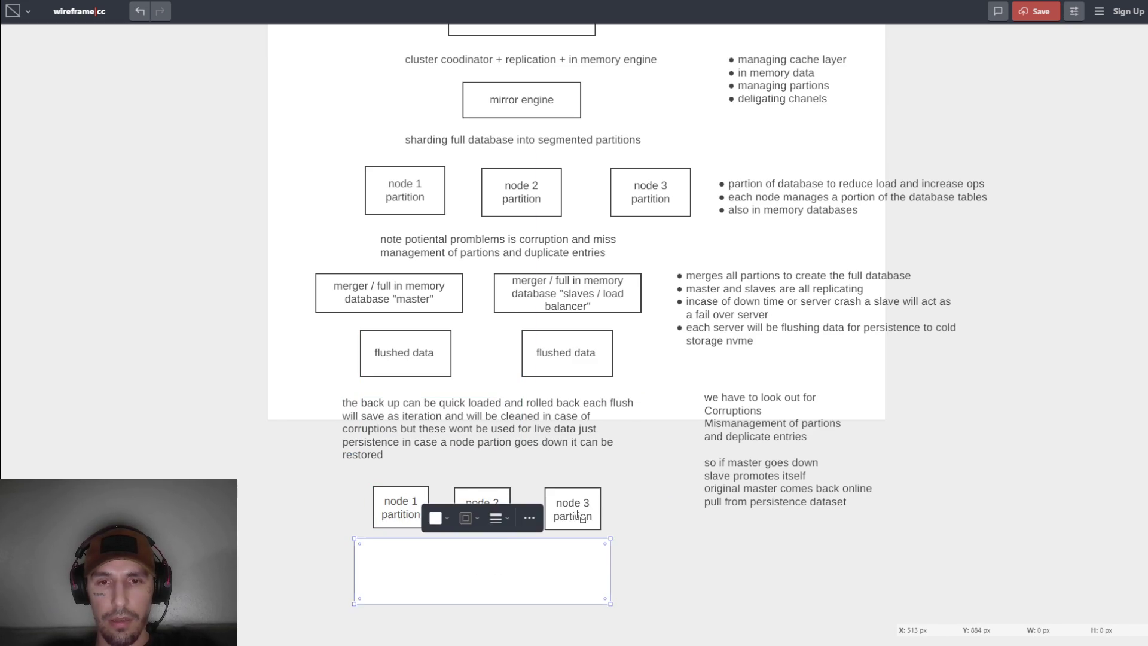
pyautogui.moveTo(581, 522)
pyautogui.mouseDown()
pyautogui.moveTo(568, 501)
pyautogui.moveTo(584, 514)
pyautogui.mouseUp()
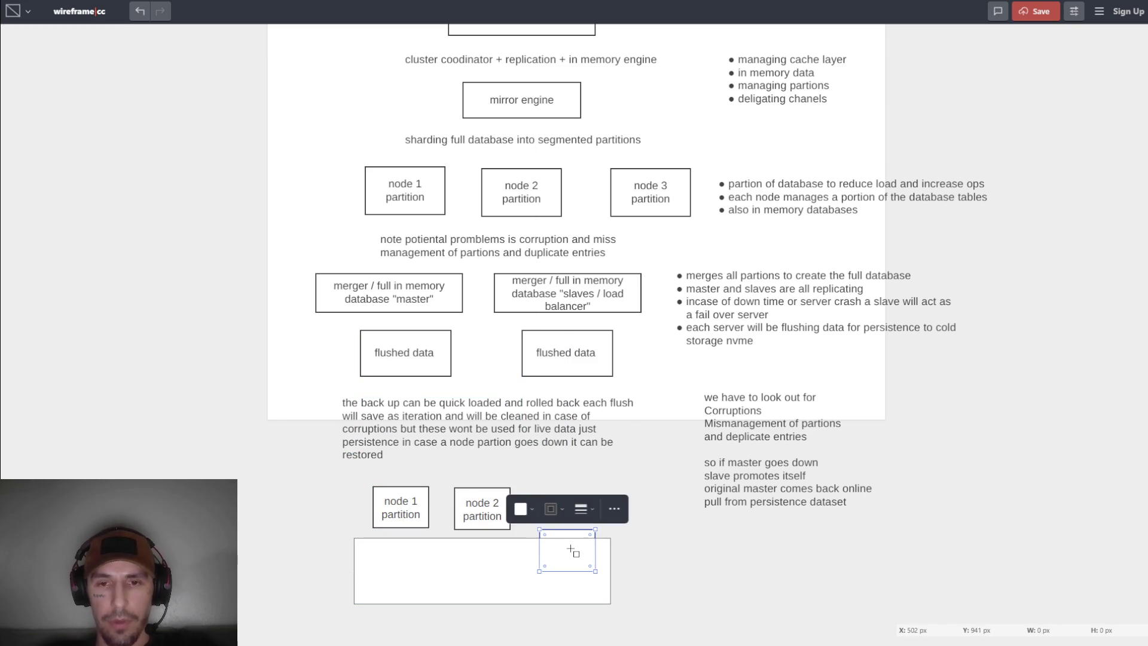
pyautogui.hotkey('ctrl', 'z')
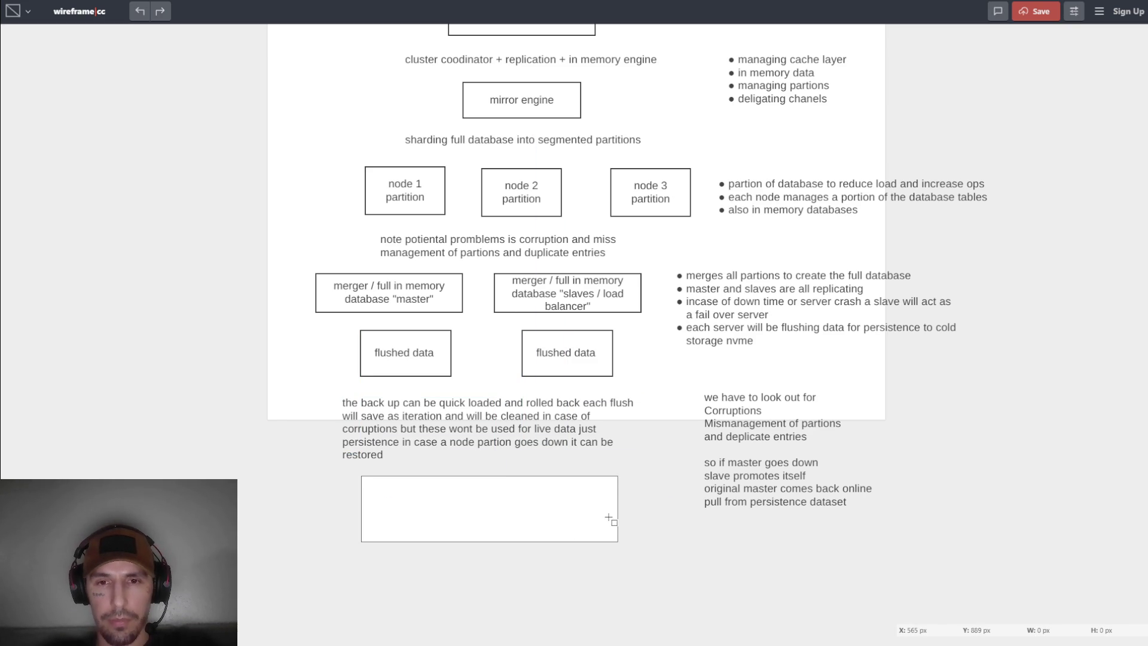
pyautogui.click(613, 522)
pyautogui.click(537, 455)
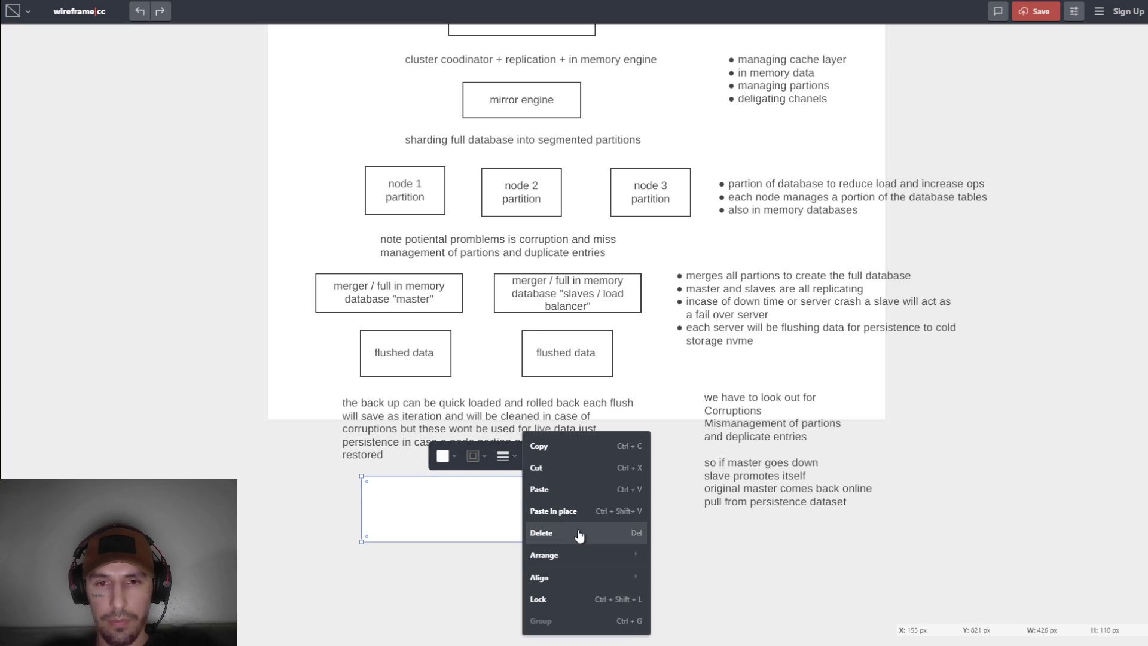
pyautogui.moveTo(604, 558)
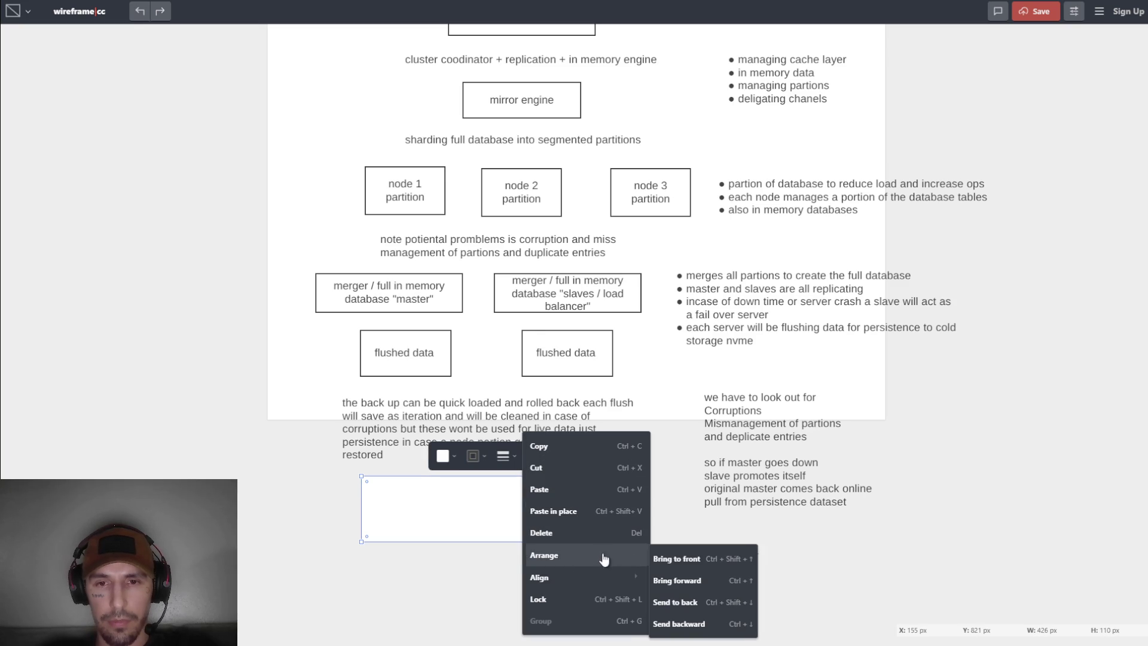
pyautogui.click(694, 603)
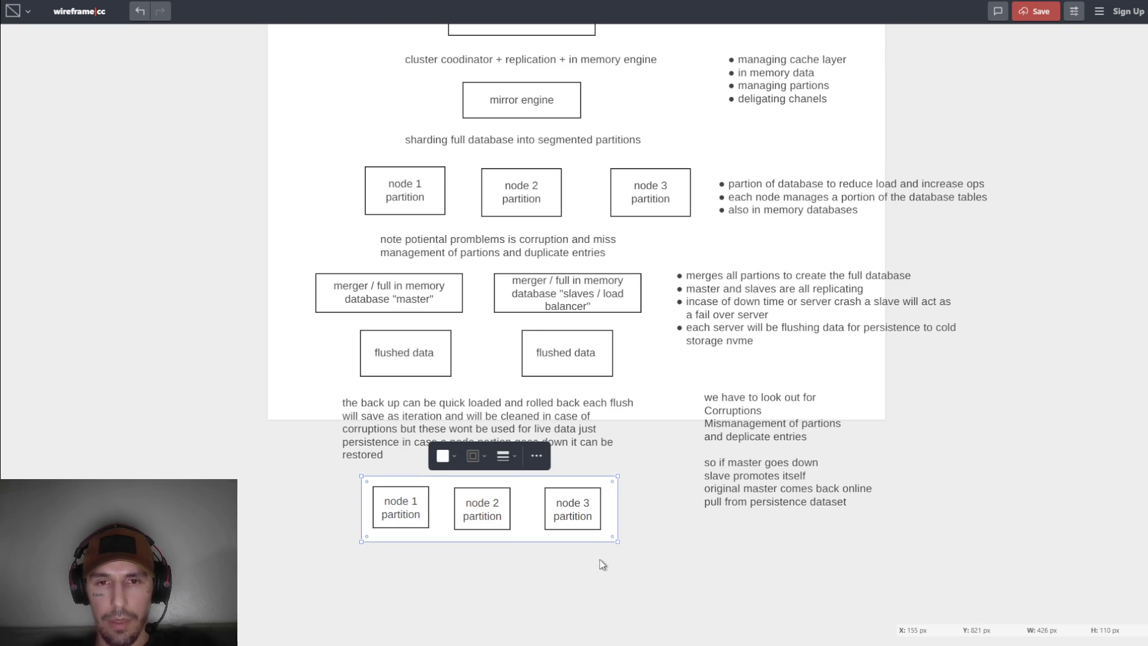
pyautogui.doubleClick(610, 542)
pyautogui.click(507, 456)
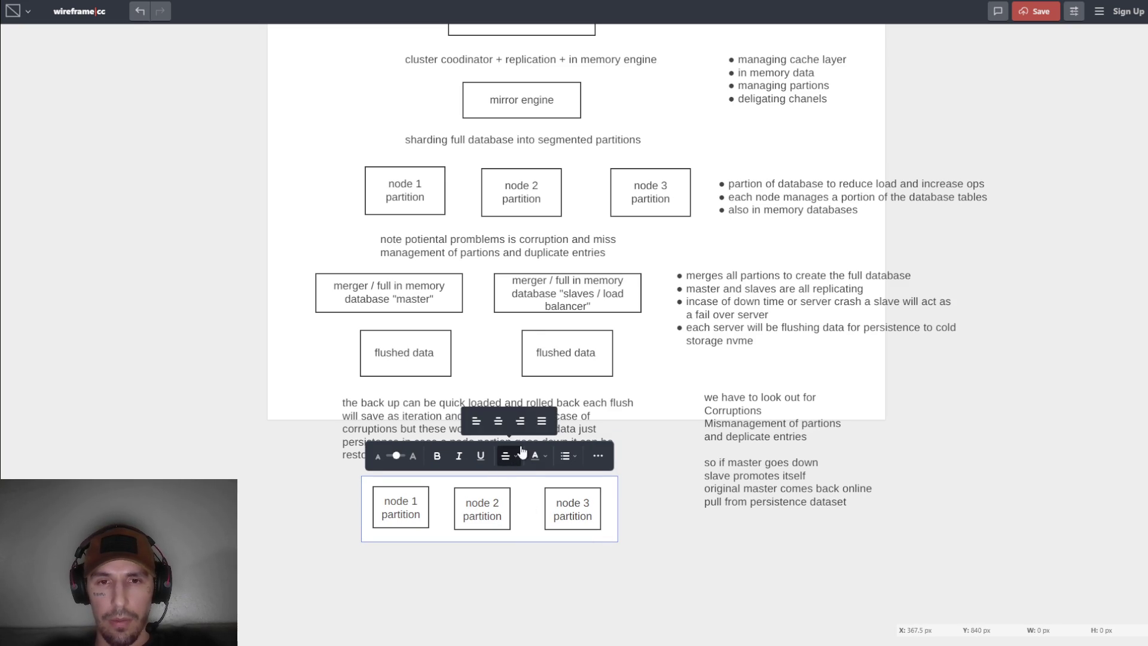
# Stretch the container downward and paste a copy of the left flushed data box into it.
pyautogui.click(535, 532)
pyautogui.press('Escape')
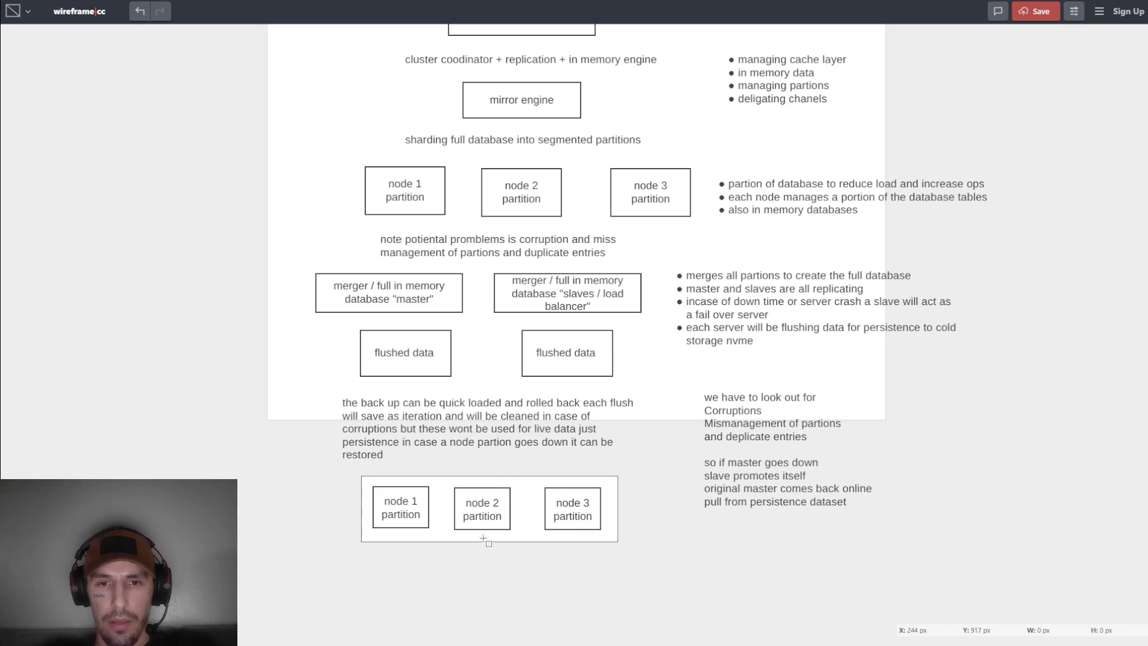
pyautogui.click(435, 361)
pyautogui.click(499, 542)
pyautogui.moveTo(500, 541); pyautogui.dragTo(500, 603)
pyautogui.click(431, 364)
pyautogui.click(546, 371)
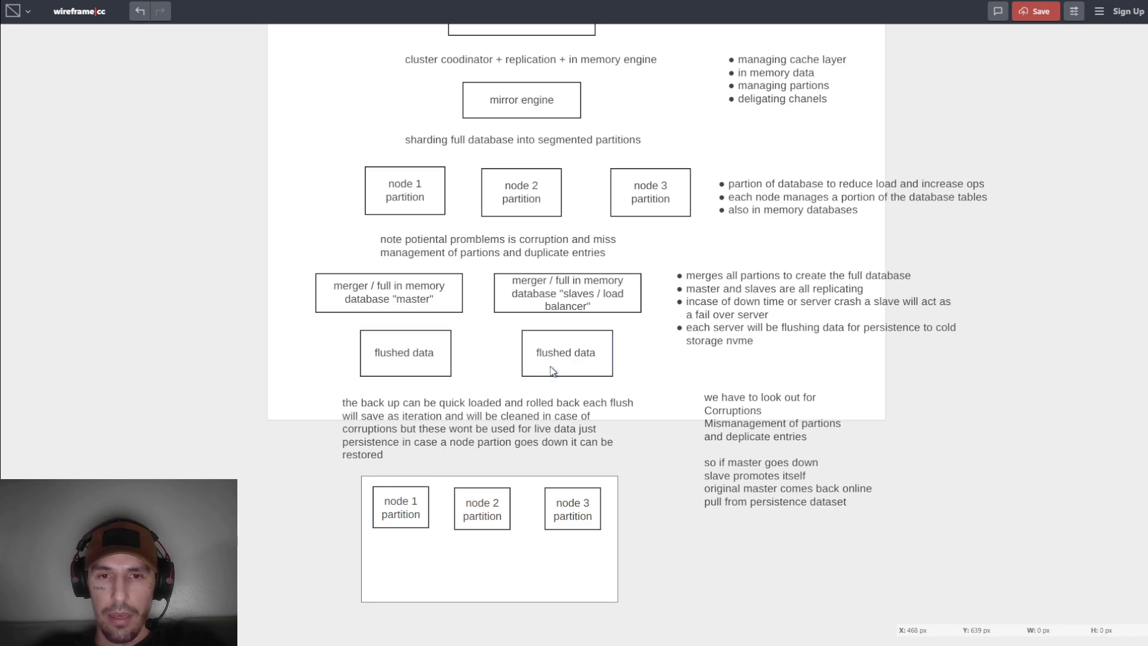
pyautogui.click(413, 365)
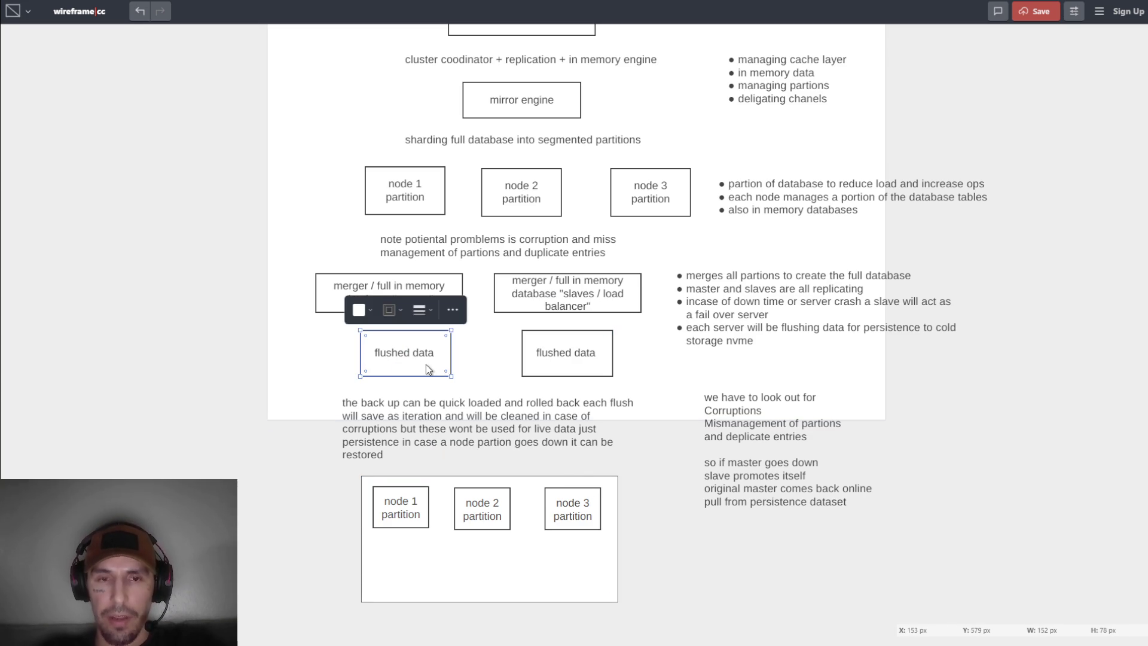
pyautogui.hotkey('ctrl', 'c')
pyautogui.hotkey('ctrl', 'v')
pyautogui.moveTo(596, 332)
pyautogui.mouseDown()
pyautogui.moveTo(584, 392)
pyautogui.moveTo(491, 582)
pyautogui.moveTo(498, 569)
pyautogui.mouseUp()
pyautogui.click(643, 576)
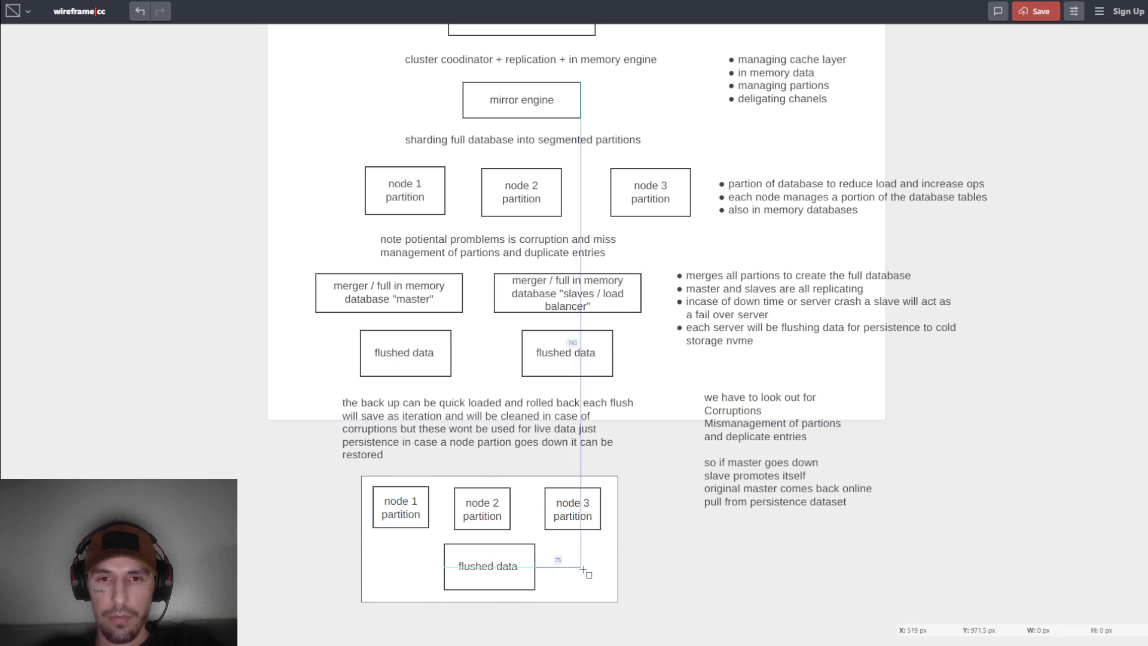
# Move node 3 beside node 2, align the flushed data box beneath, and narrow the container.
pyautogui.moveTo(482, 508); pyautogui.dragTo(472, 508)
pyautogui.click(598, 515)
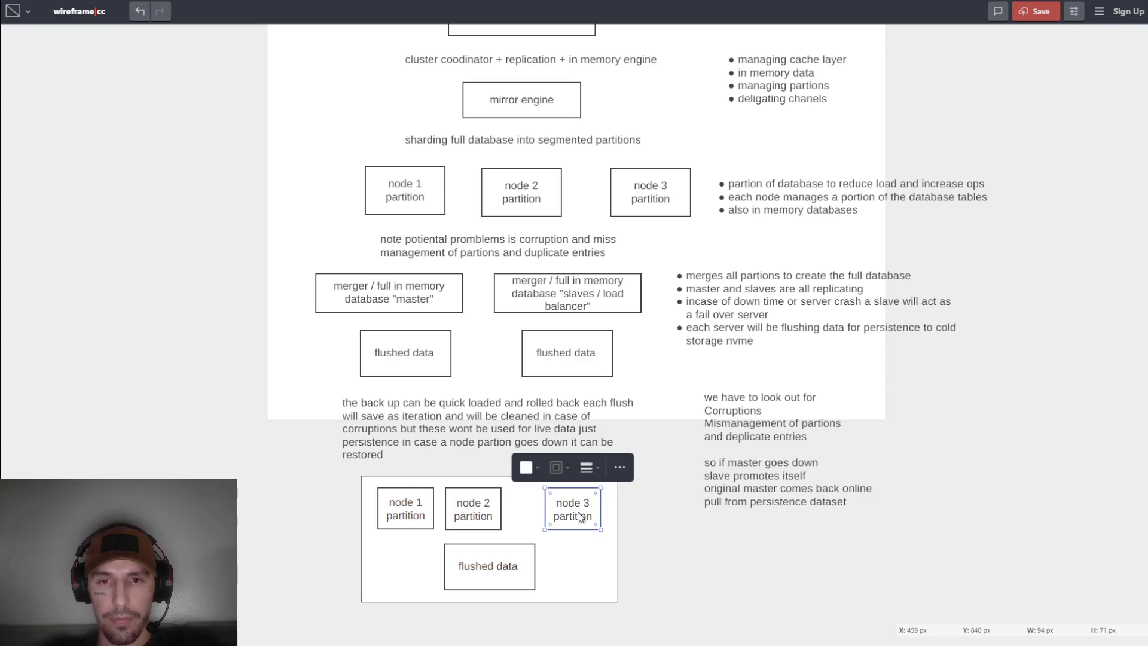
pyautogui.moveTo(598, 516); pyautogui.dragTo(566, 509)
pyautogui.click(529, 560)
pyautogui.moveTo(529, 560); pyautogui.dragTo(513, 563)
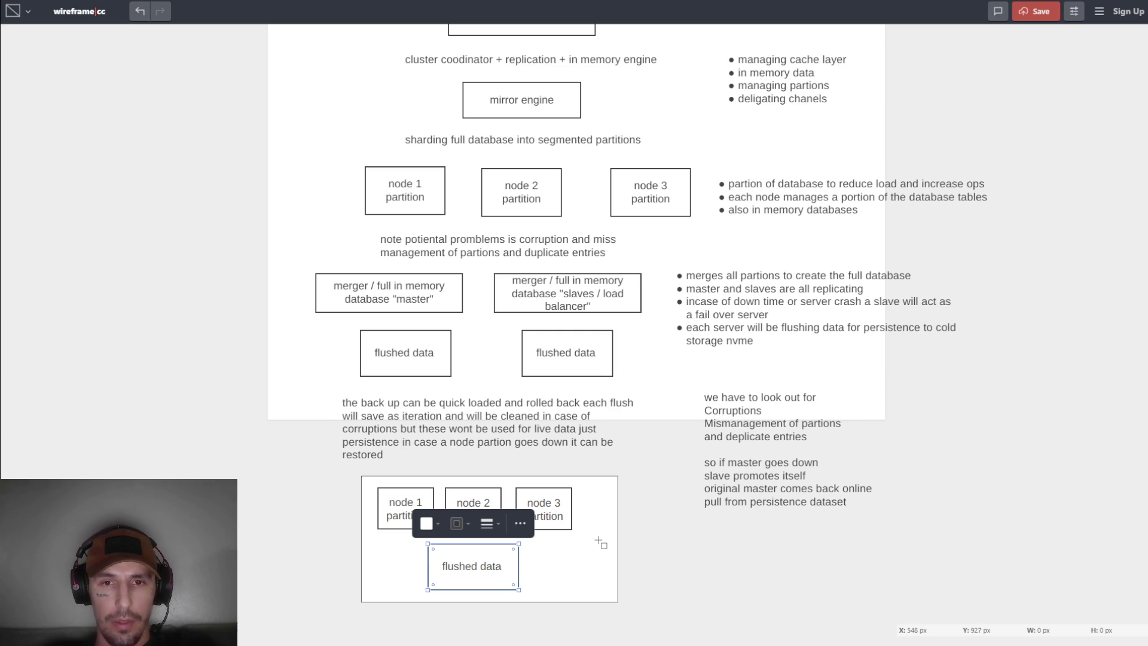
pyautogui.click(620, 536)
pyautogui.click(618, 537)
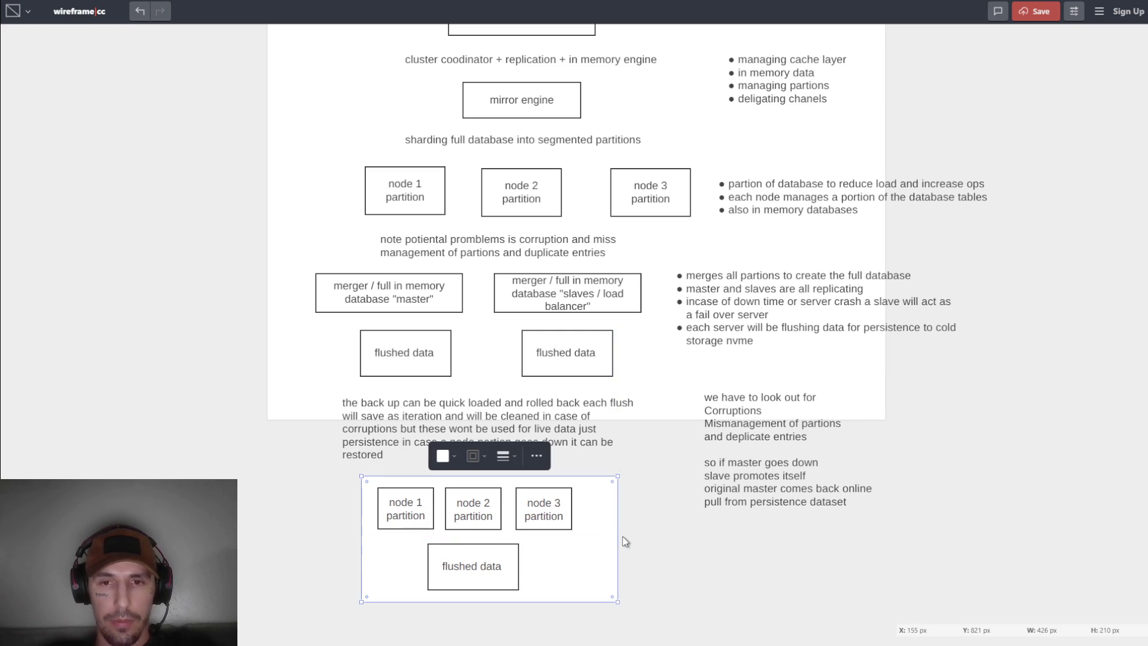
pyautogui.moveTo(619, 536); pyautogui.dragTo(586, 538)
# Move the lower container slightly down and then back into place.
pyautogui.click(611, 567)
pyautogui.scroll(-1, 636, 545)
pyautogui.click(584, 502)
pyautogui.moveTo(584, 502)
pyautogui.mouseDown()
pyautogui.moveTo(695, 561)
pyautogui.moveTo(744, 569)
pyautogui.mouseUp()
pyautogui.click(569, 554)
# Add a text block beside the container beginning 'idea to avoid corruptions'.
pyautogui.rightClick(615, 516)
pyautogui.click(640, 482)
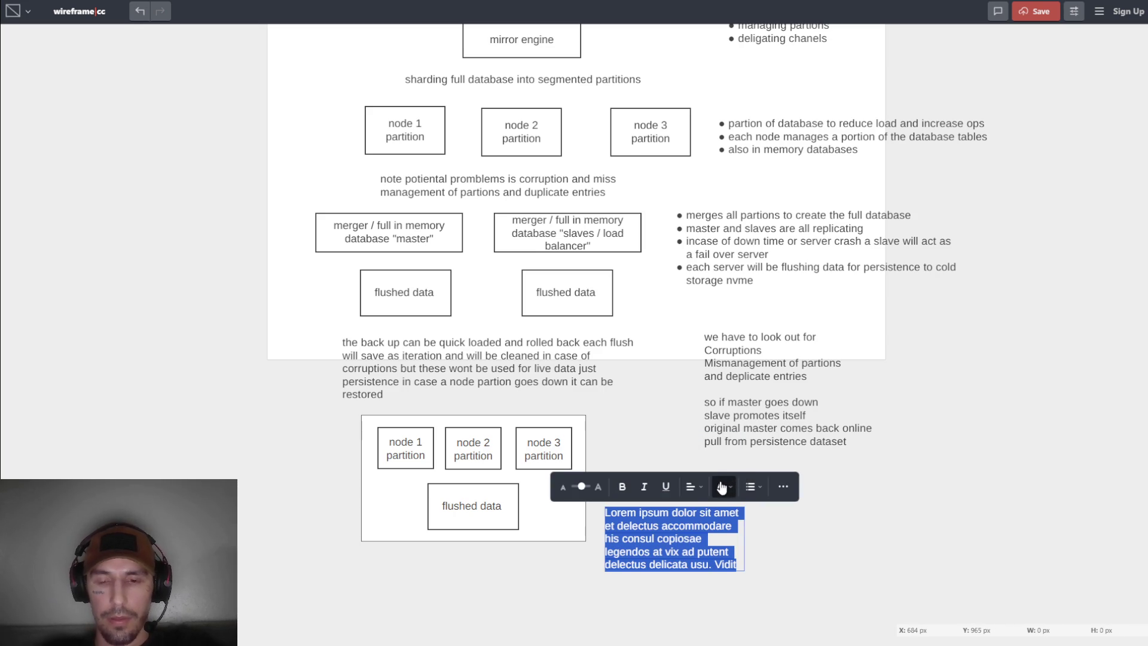
pyautogui.write('idea to avoid corr')
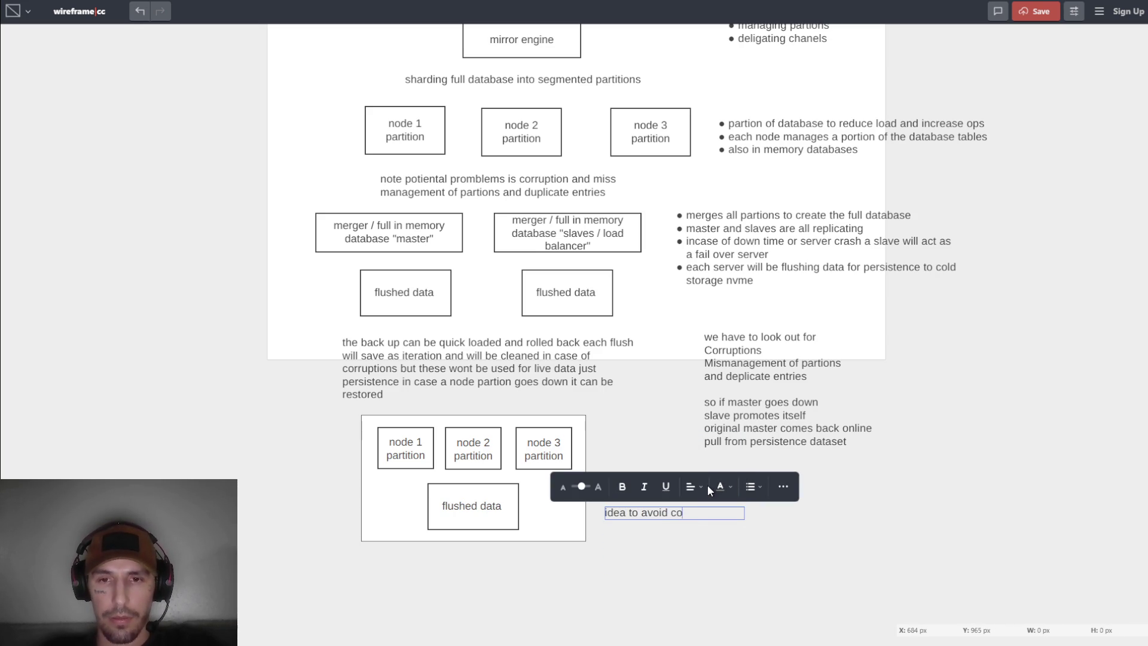
pyautogui.write('uptions ')
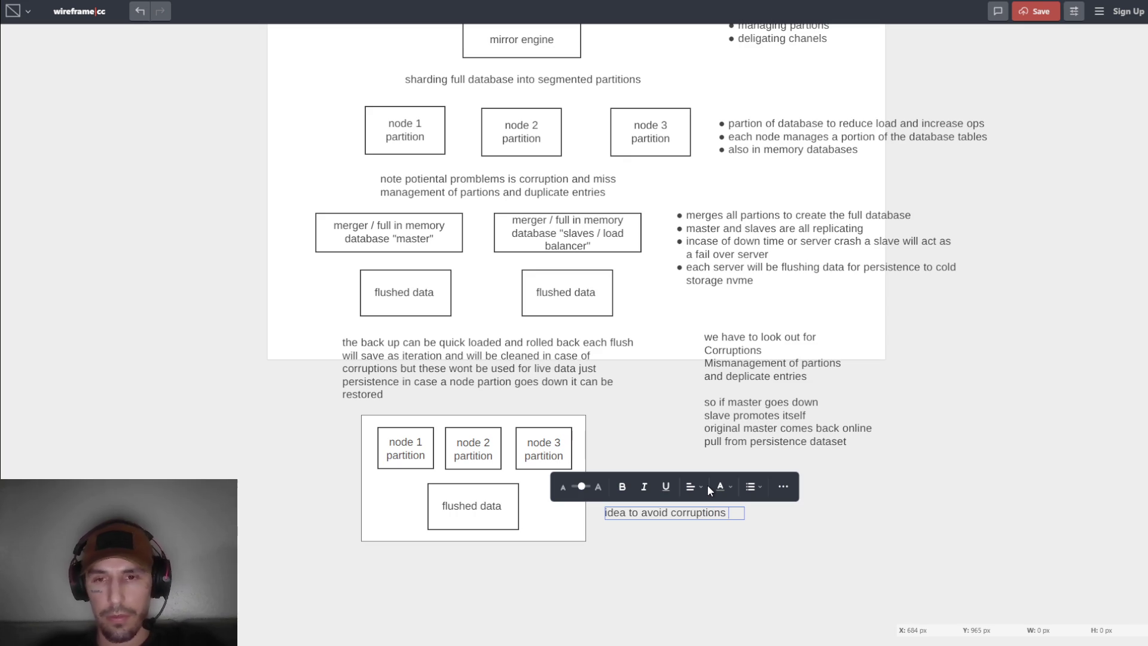
pyautogui.write('wha')
pyautogui.press('BackSpace')
pyautogui.press('BackSpace')
pyautogui.press('BackSpace')
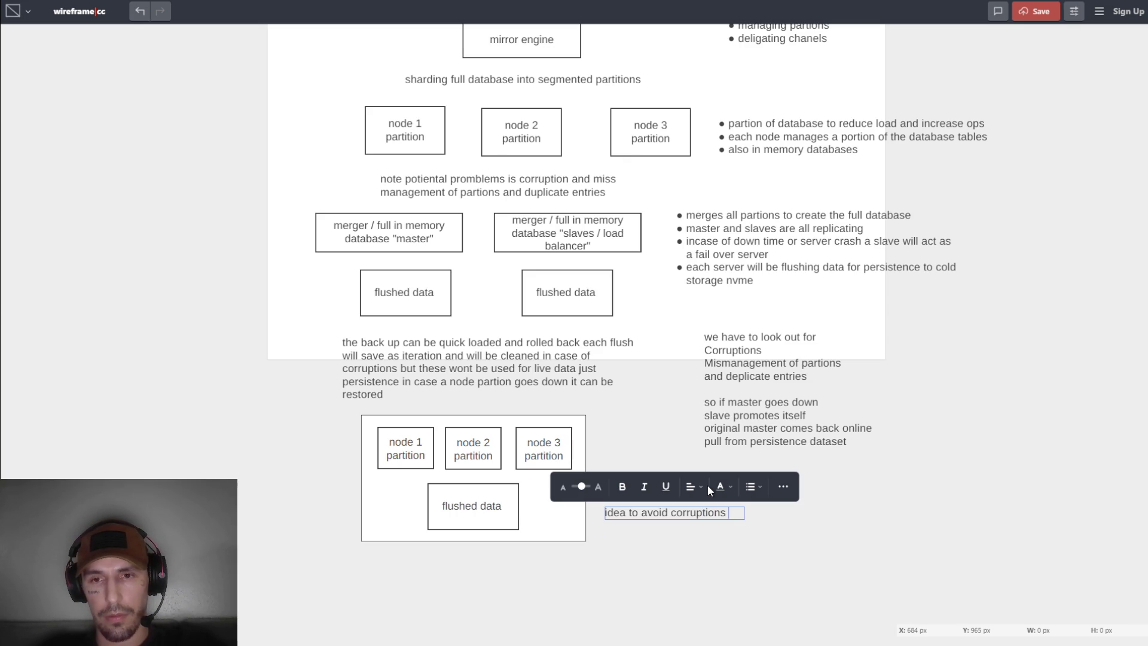
pyautogui.write('m')
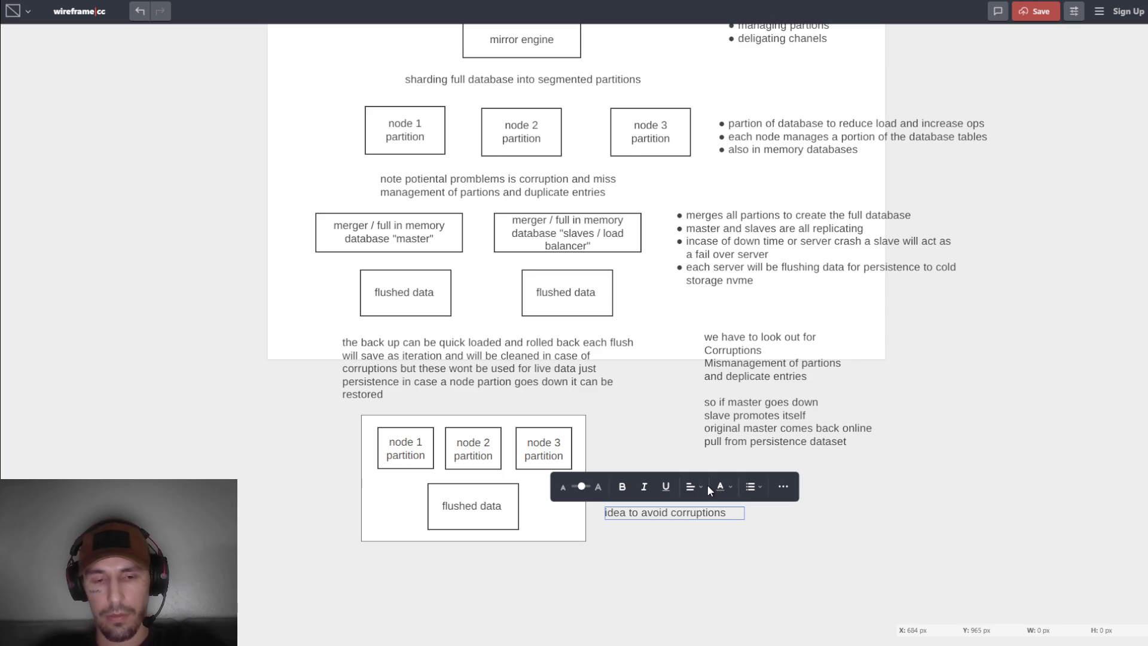
pyautogui.write('ivide ')
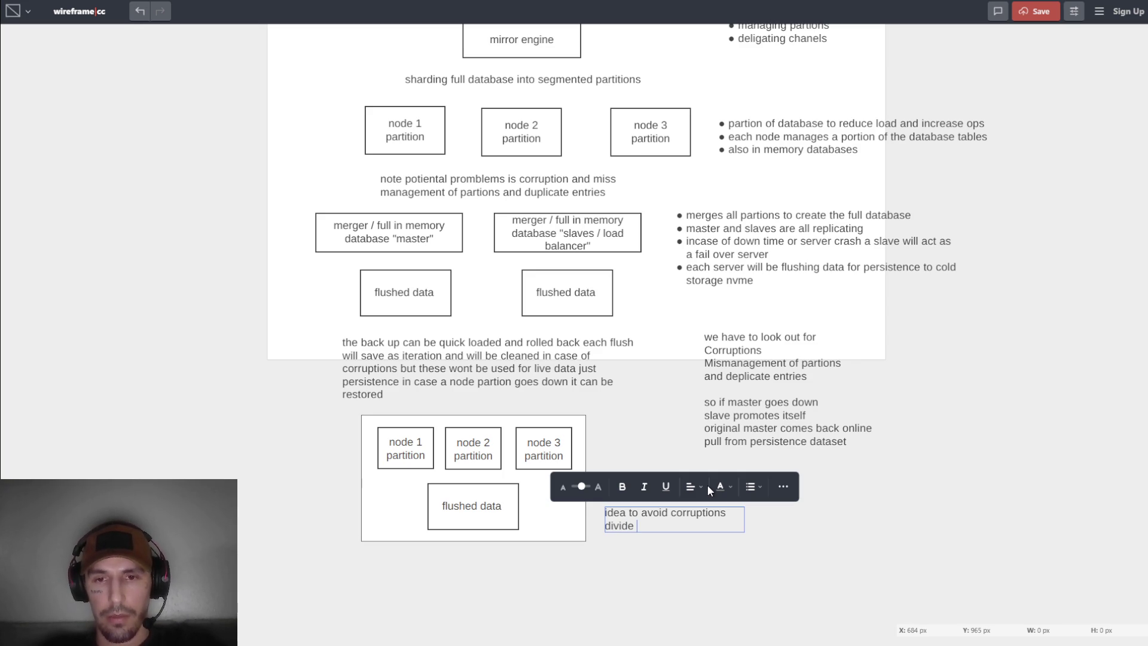
pyautogui.write('each')
pyautogui.press('BackSpace')
pyautogui.press('BackSpace')
pyautogui.press('BackSpace')
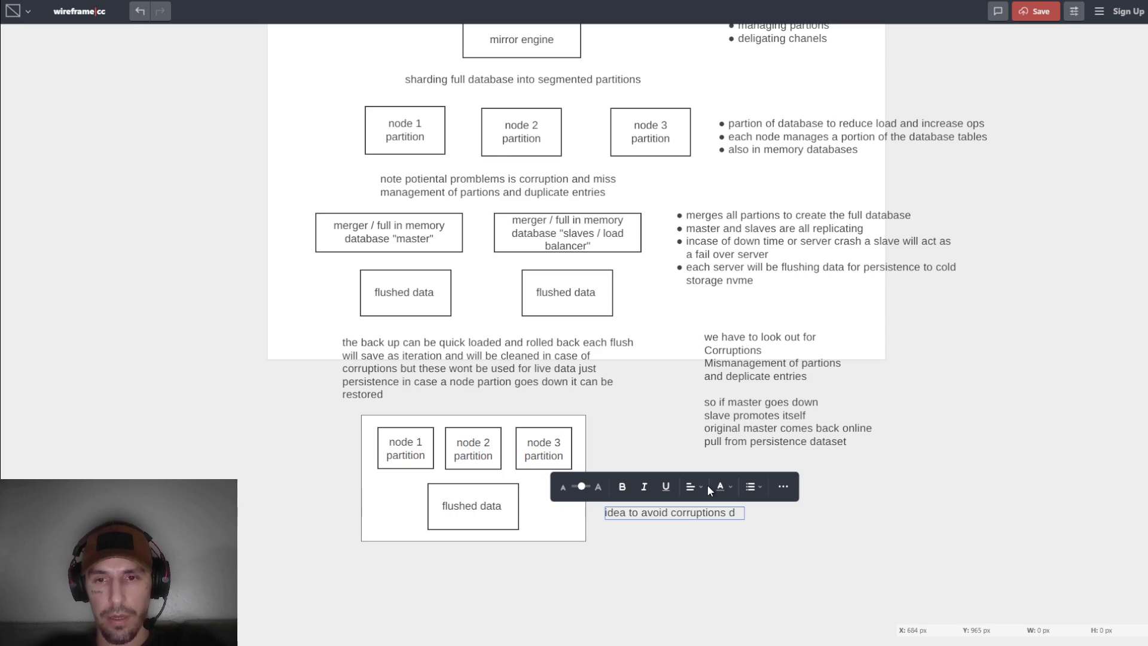
pyautogui.press('BackSpace')
# Continue the note: cores manage a partition in one node, share memory, flush to cold storage.
pyautogui.write('cores to manage a ')
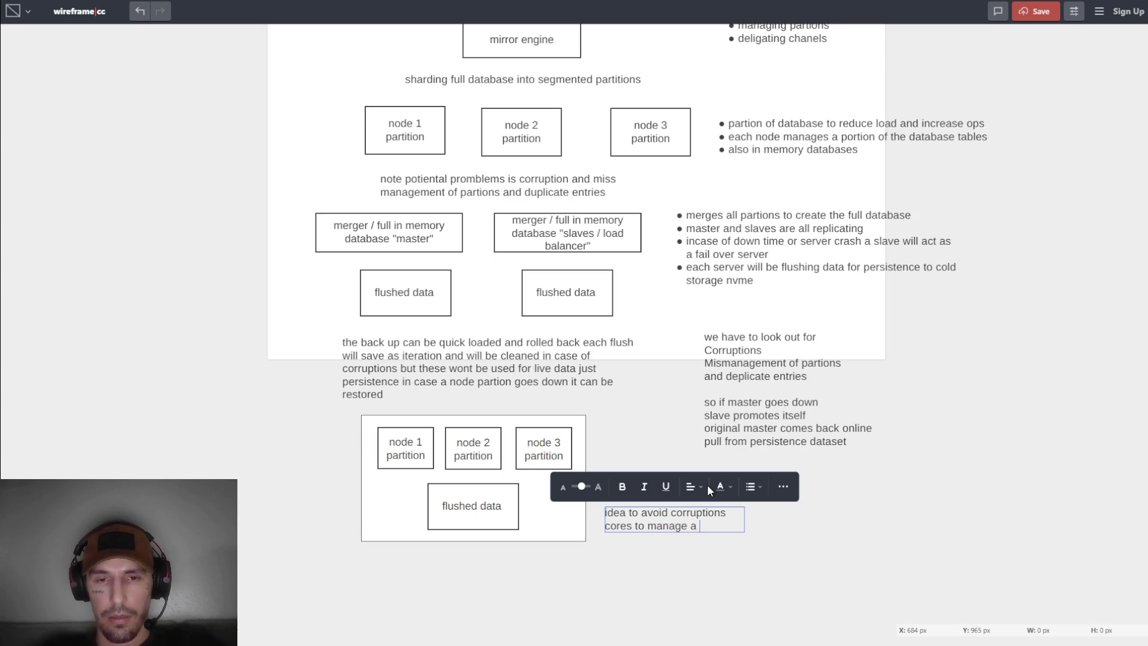
pyautogui.write('partion ')
pyautogui.write('in the same node a')
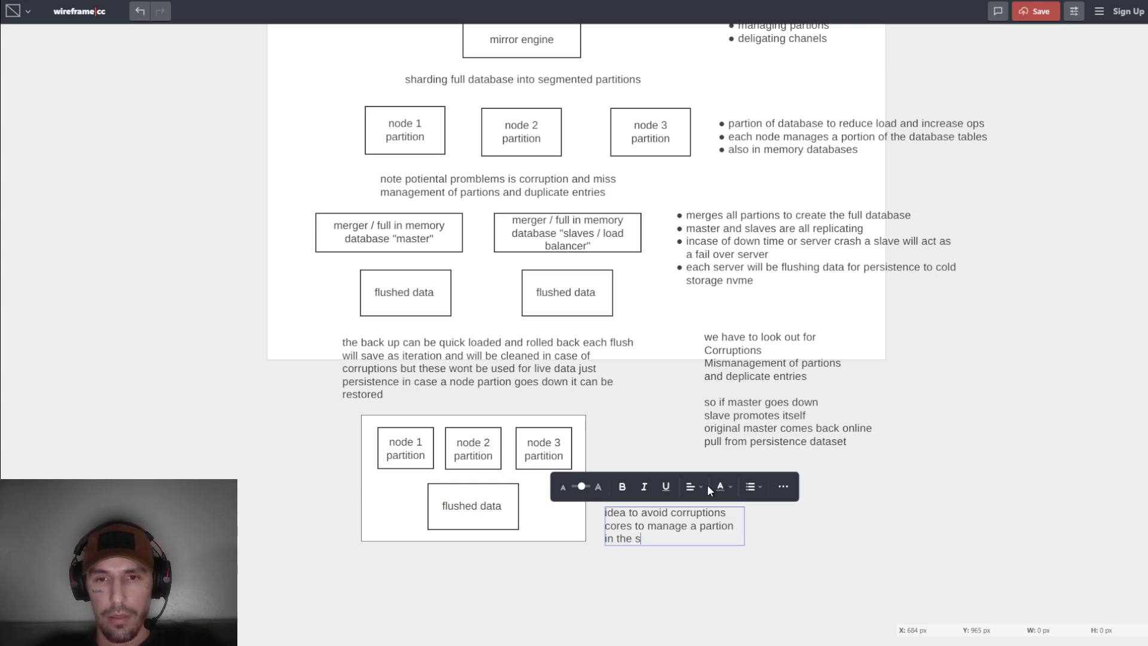
pyautogui.write('nd ')
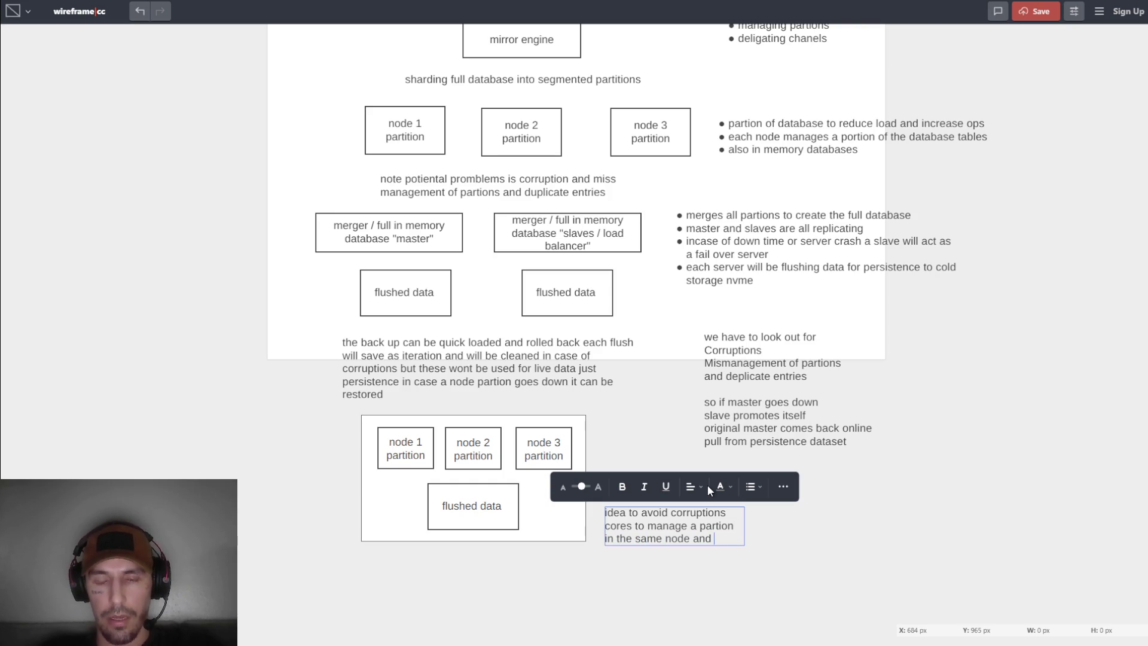
pyautogui.write('they all share ')
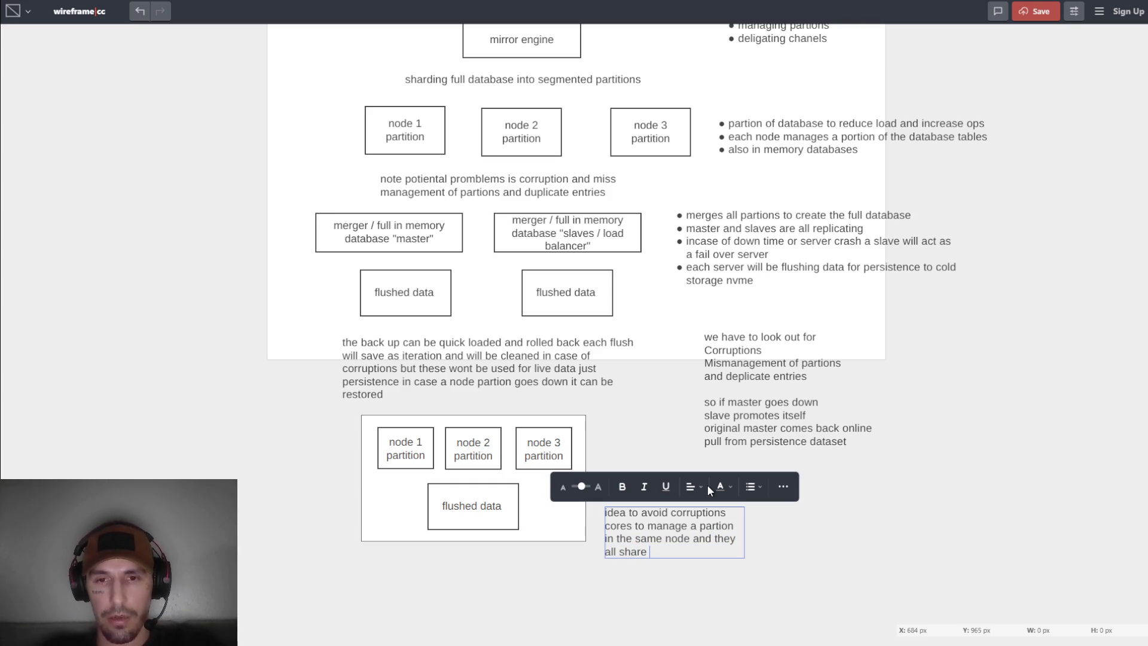
pyautogui.write('the same memory ')
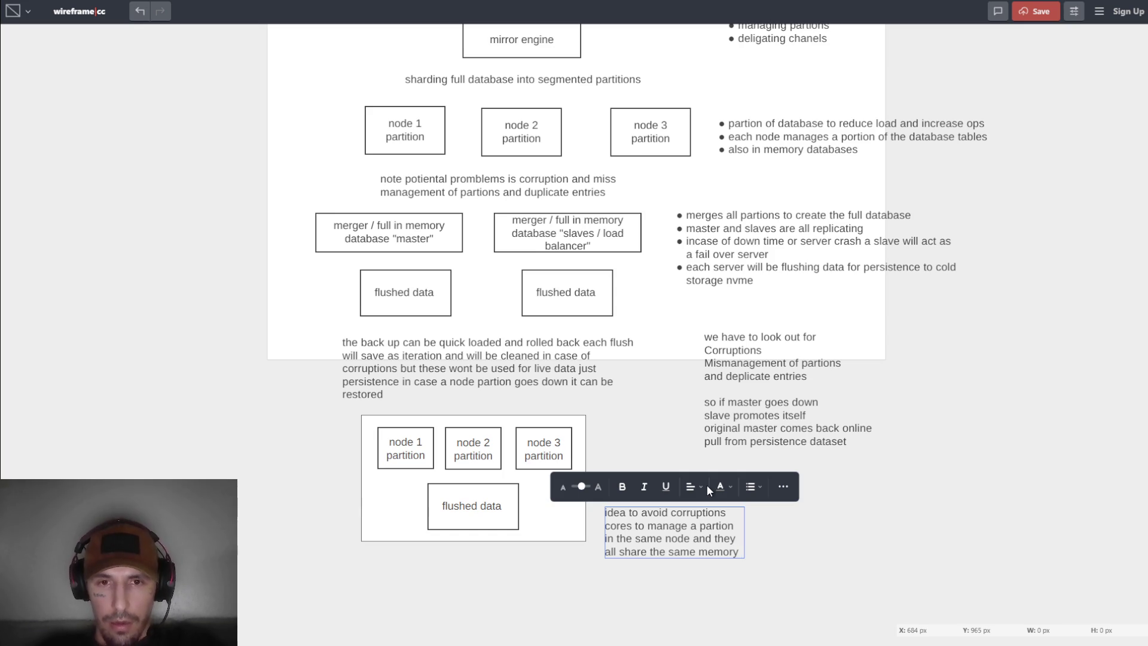
pyautogui.write('and flush to p')
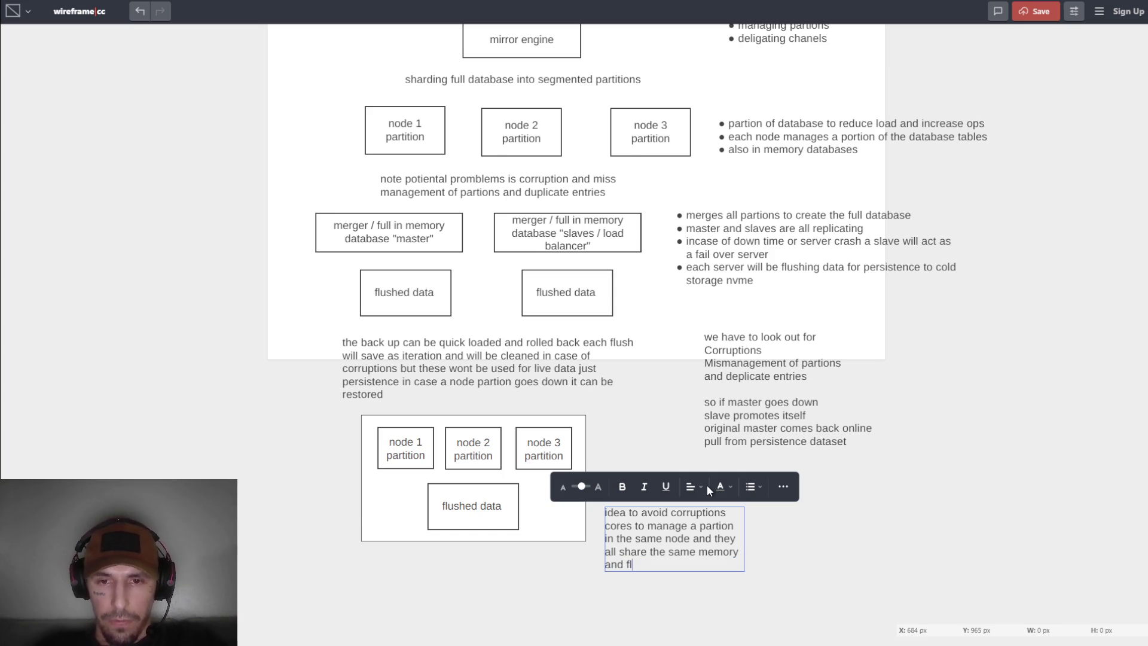
pyautogui.write('ersisence')
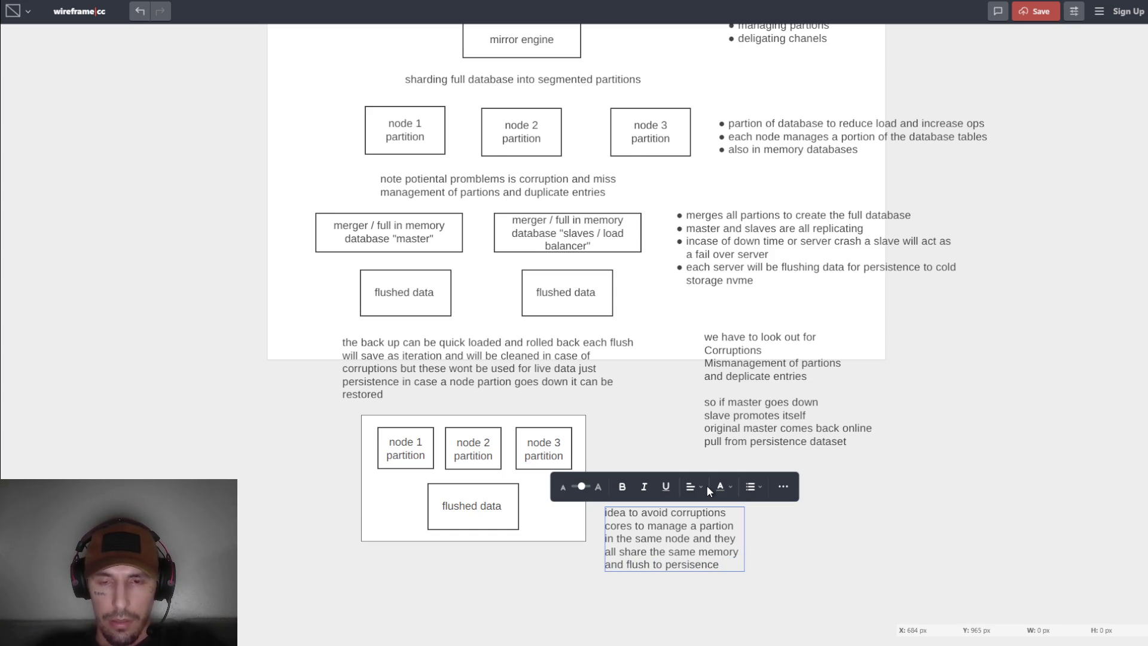
pyautogui.press('BackSpace')
pyautogui.press('BackSpace')
pyautogui.press('BackSpace')
pyautogui.press('BackSpace')
pyautogui.press('BackSpace')
pyautogui.press('BackSpace')
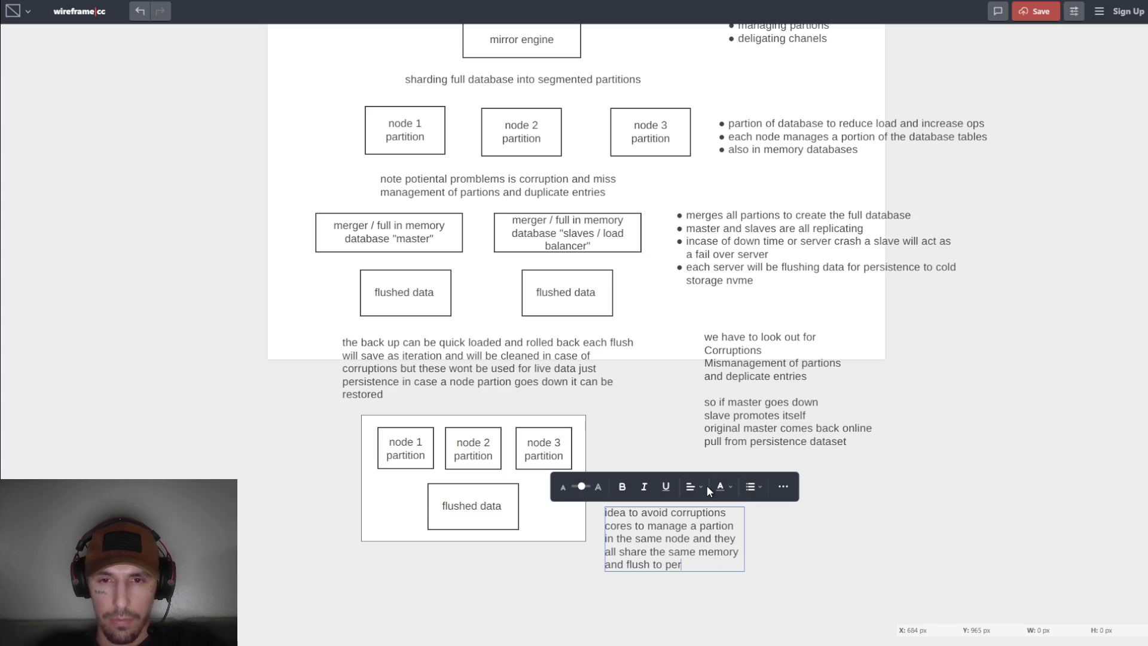
pyautogui.press('BackSpace')
pyautogui.press('BackSpace')
pyautogui.write('cold storage')
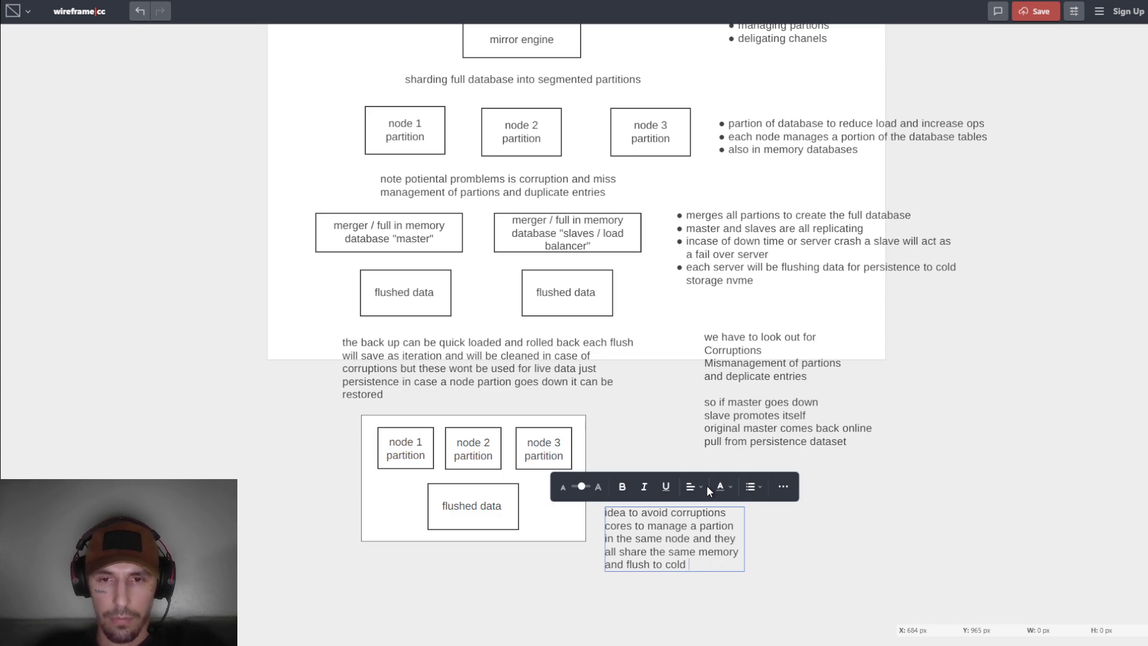
pyautogui.moveTo(668, 535)
pyautogui.mouseDown()
pyautogui.moveTo(659, 516)
pyautogui.moveTo(694, 538)
pyautogui.moveTo(704, 526)
pyautogui.moveTo(711, 565)
pyautogui.moveTo(704, 532)
pyautogui.mouseUp()
pyautogui.click(817, 565)
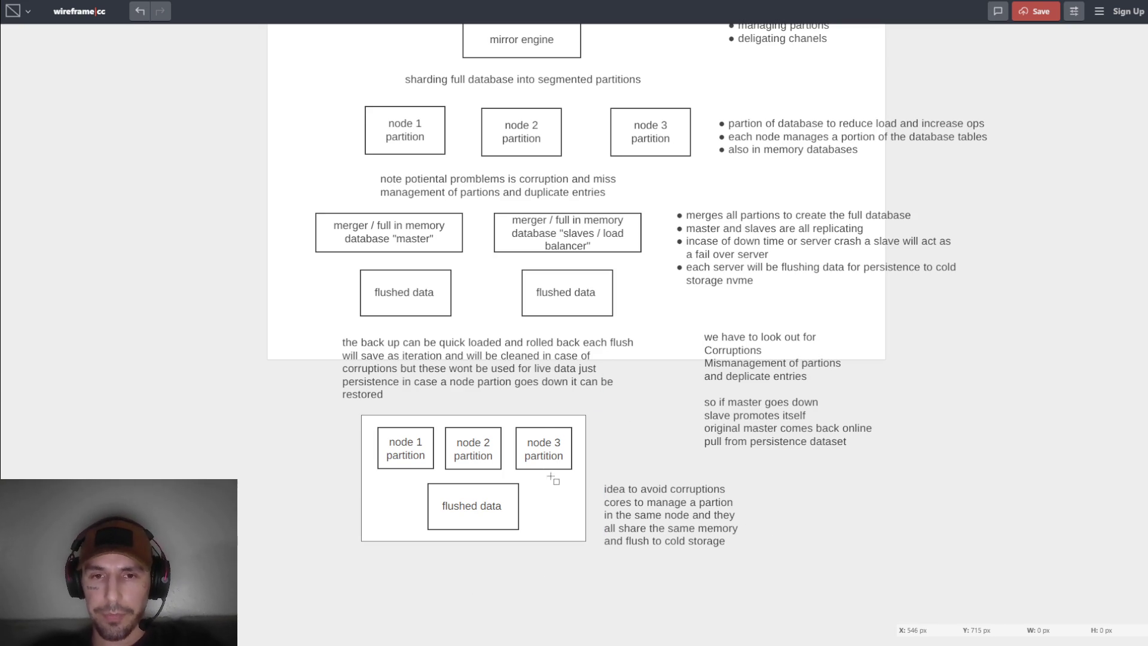
# Move the corruption note beside the failover notes and shift the look-out-for notes up and right.
pyautogui.click(574, 536)
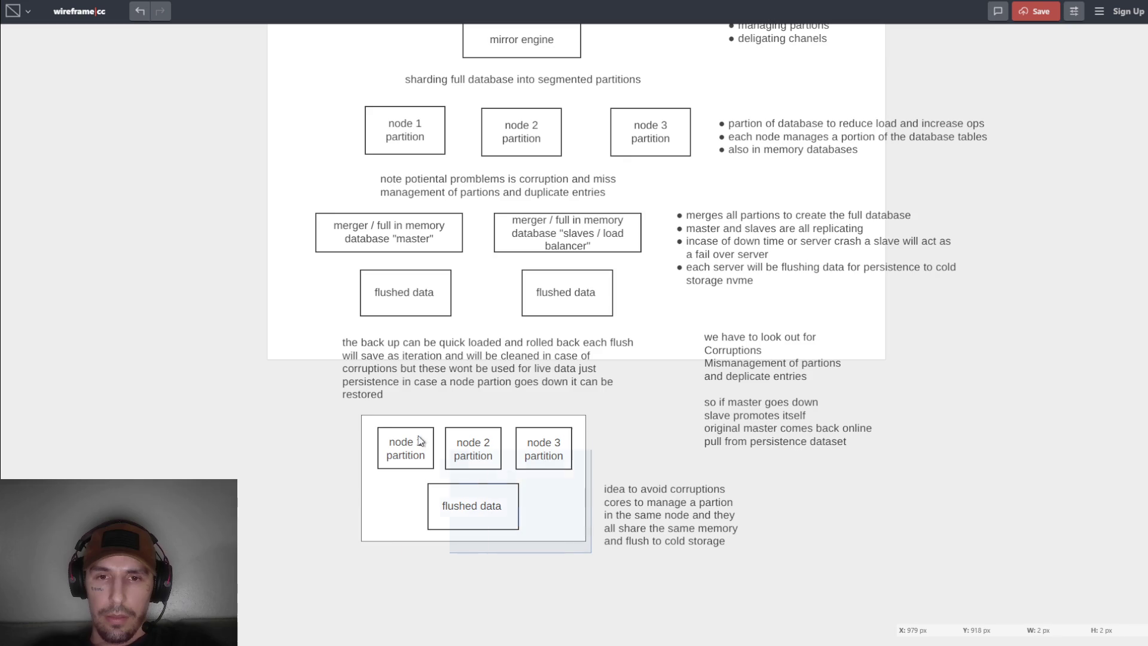
pyautogui.click(437, 460)
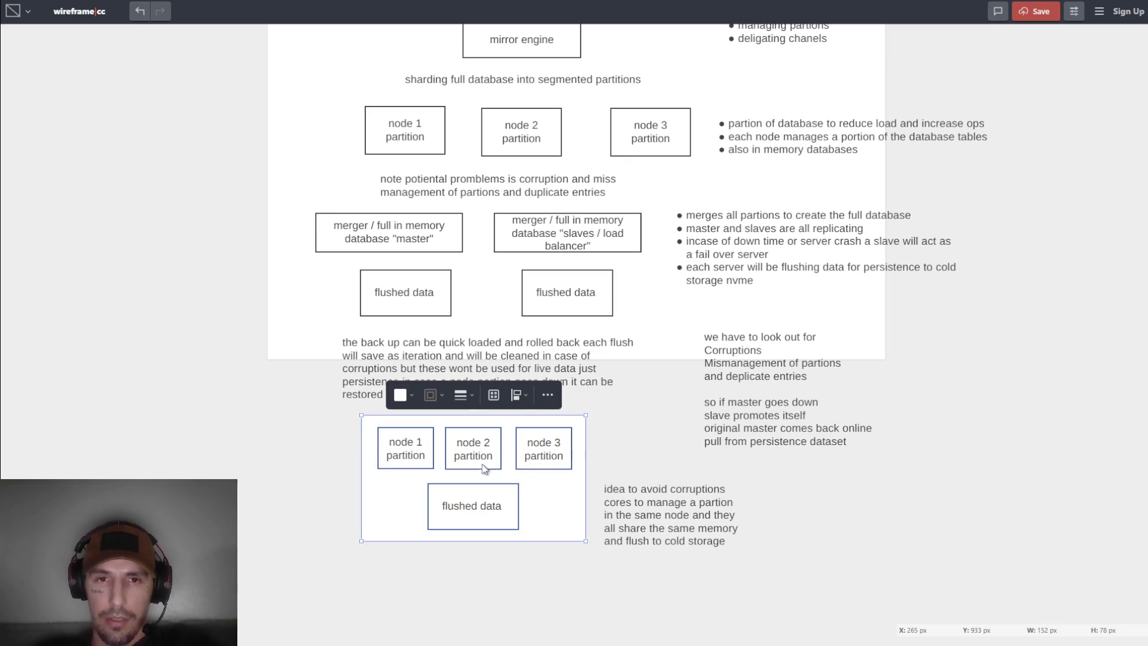
pyautogui.press('Escape')
pyautogui.moveTo(707, 538); pyautogui.dragTo(952, 502)
pyautogui.click(537, 482)
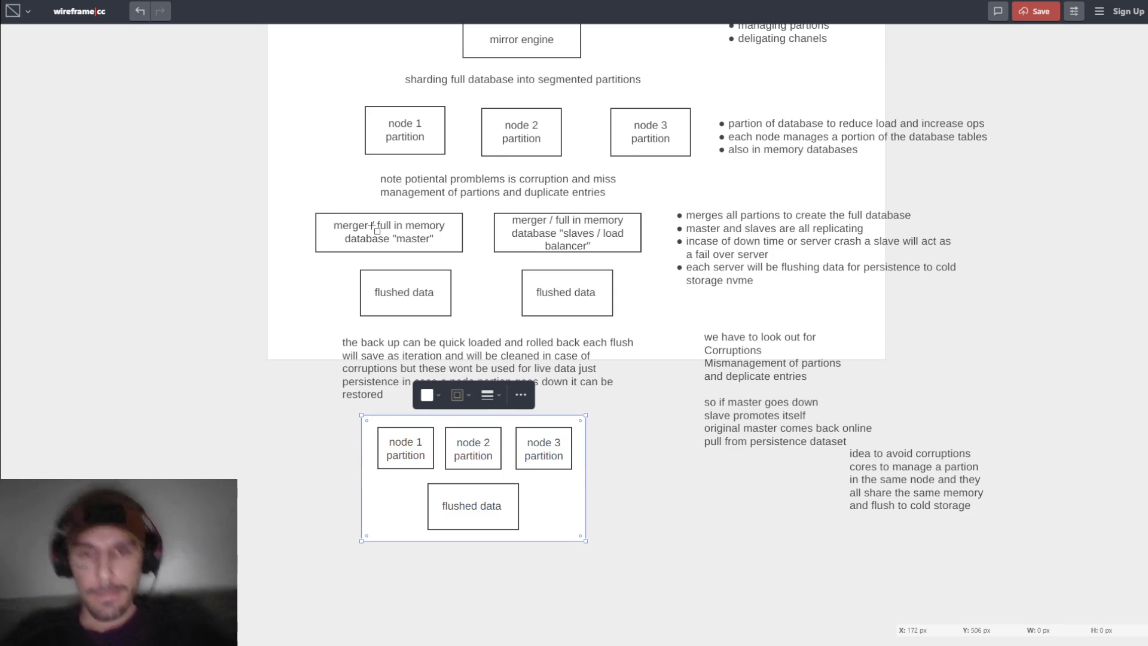
pyautogui.doubleClick(546, 485)
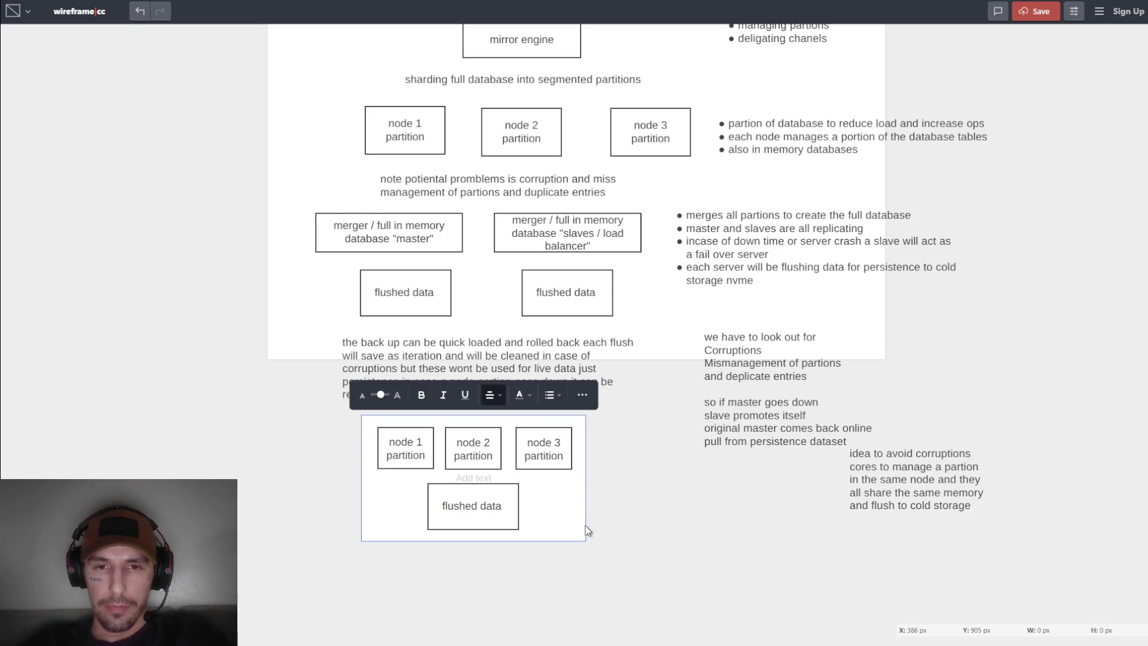
pyautogui.moveTo(779, 390)
pyautogui.mouseDown()
pyautogui.moveTo(925, 351)
pyautogui.moveTo(904, 351)
pyautogui.mouseUp()
# Paste a copy of the node container and place it beside the original.
pyautogui.hotkey('ctrl', 'v')
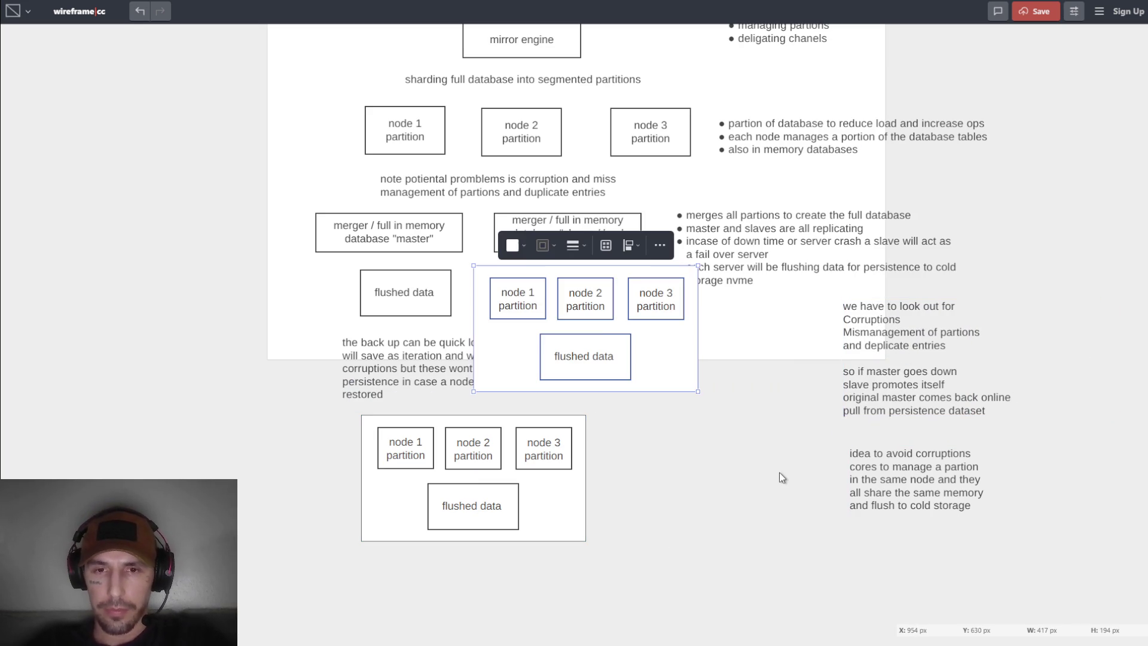
pyautogui.moveTo(663, 353)
pyautogui.mouseDown()
pyautogui.moveTo(763, 469)
pyautogui.moveTo(740, 433)
pyautogui.mouseUp()
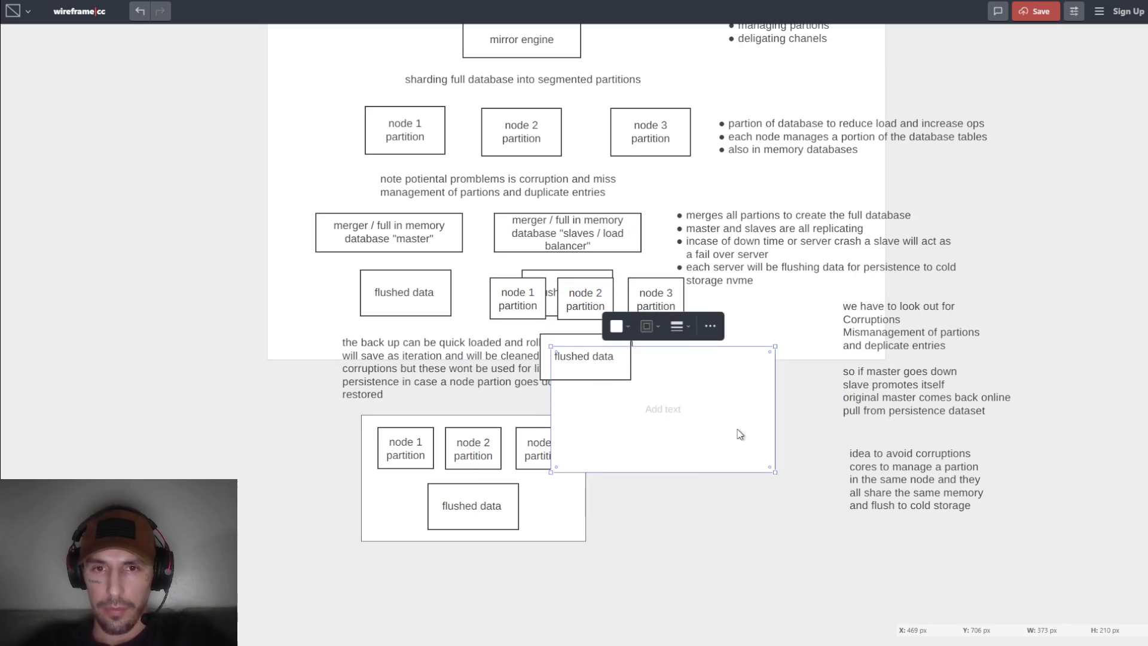
pyautogui.hotkey('ctrl', 'z')
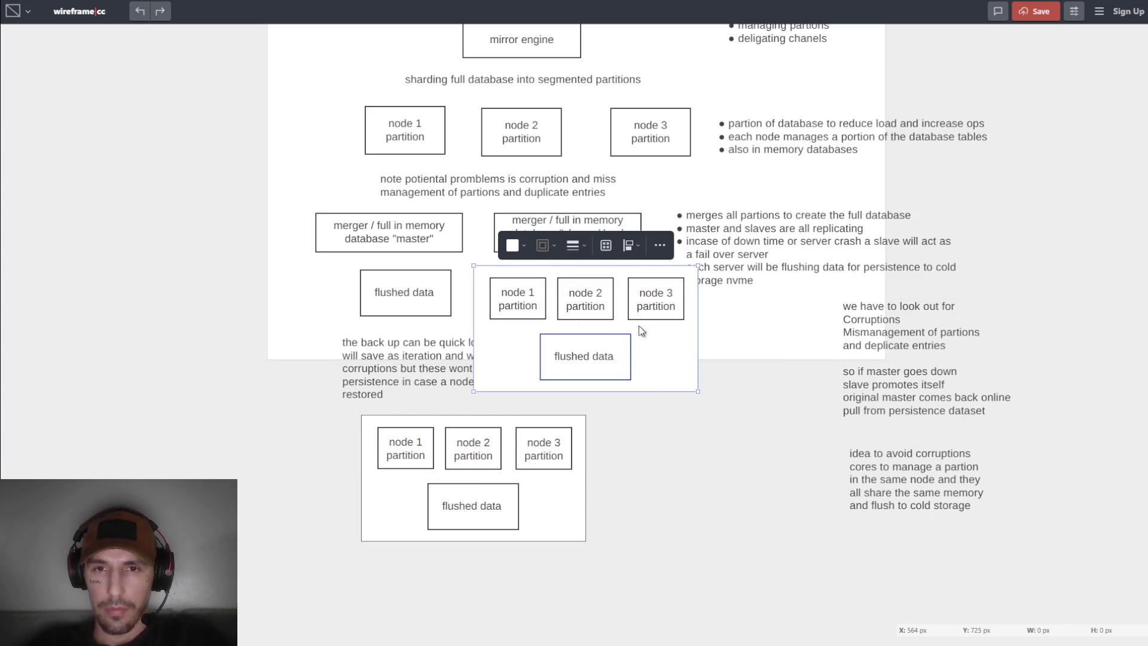
pyautogui.moveTo(608, 330)
pyautogui.mouseDown()
pyautogui.moveTo(728, 472)
pyautogui.moveTo(719, 461)
pyautogui.mouseUp()
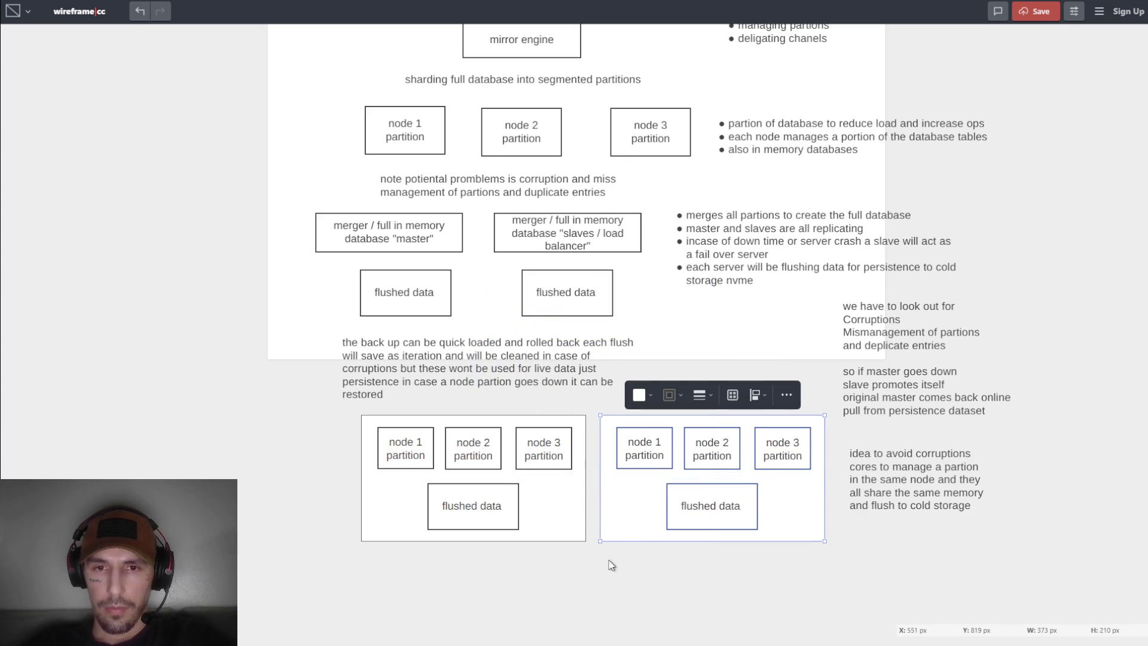
pyautogui.rightClick(489, 572)
pyautogui.click(464, 570)
pyautogui.moveTo(464, 569); pyautogui.dragTo(771, 591)
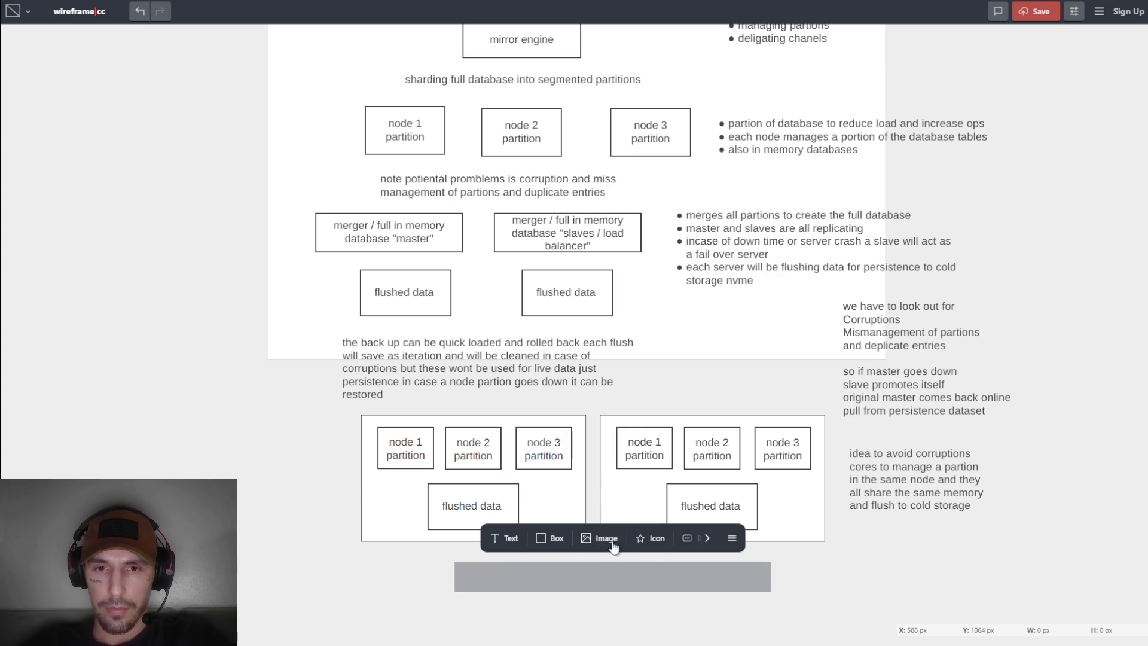
# Discard a stray text element, widen the backup note to three lines and align it left and up.
pyautogui.click(507, 538)
pyautogui.write('there')
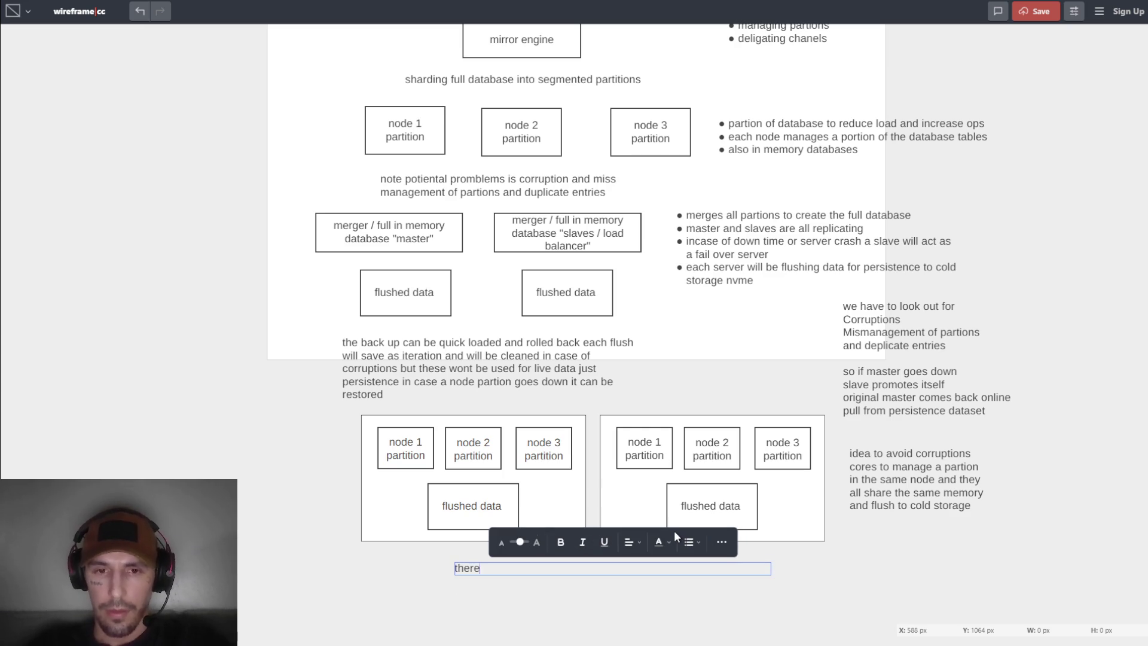
pyautogui.press('BackSpace')
pyautogui.press('BackSpace')
pyautogui.press('BackSpace')
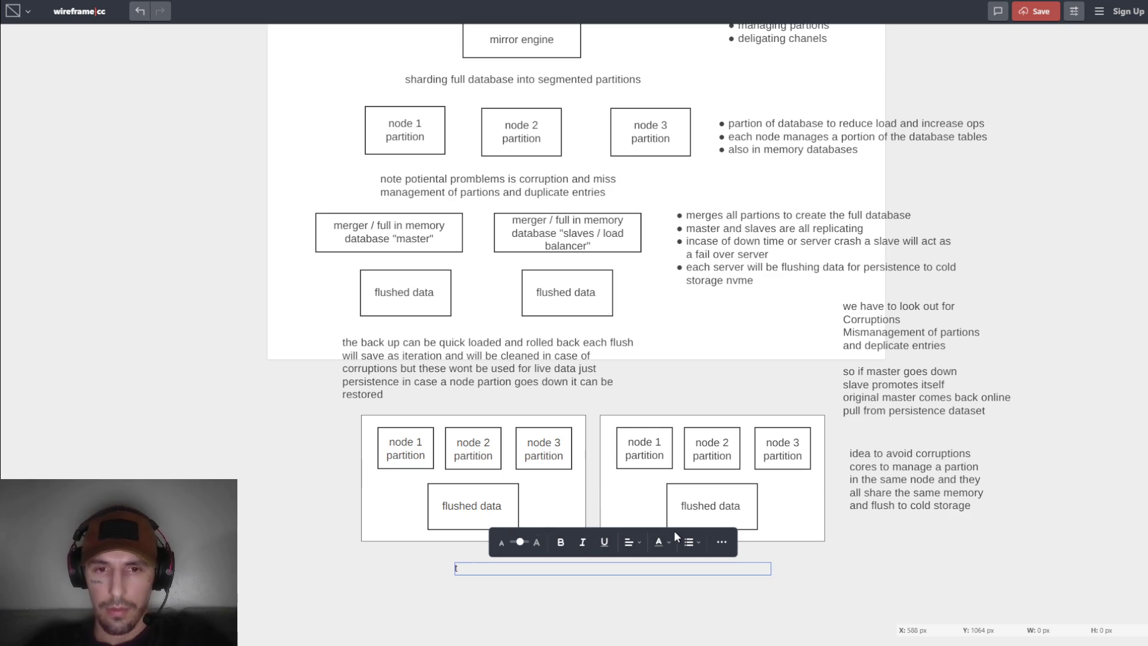
pyautogui.click(607, 398)
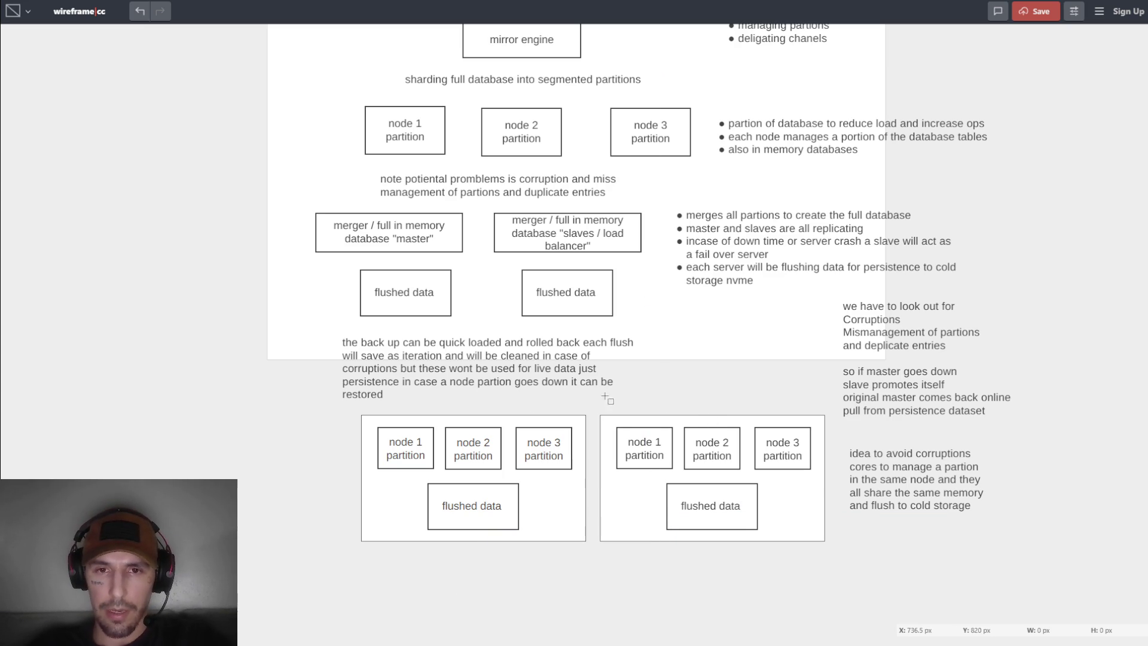
pyautogui.click(482, 359)
pyautogui.moveTo(636, 367); pyautogui.dragTo(726, 368)
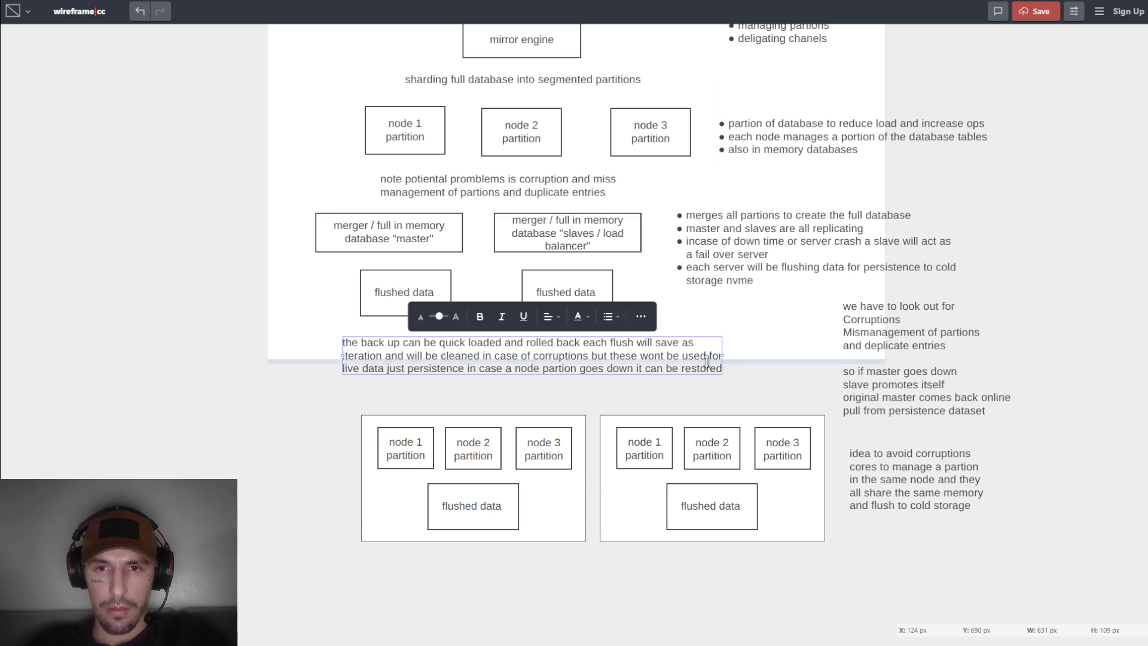
pyautogui.doubleClick(638, 361)
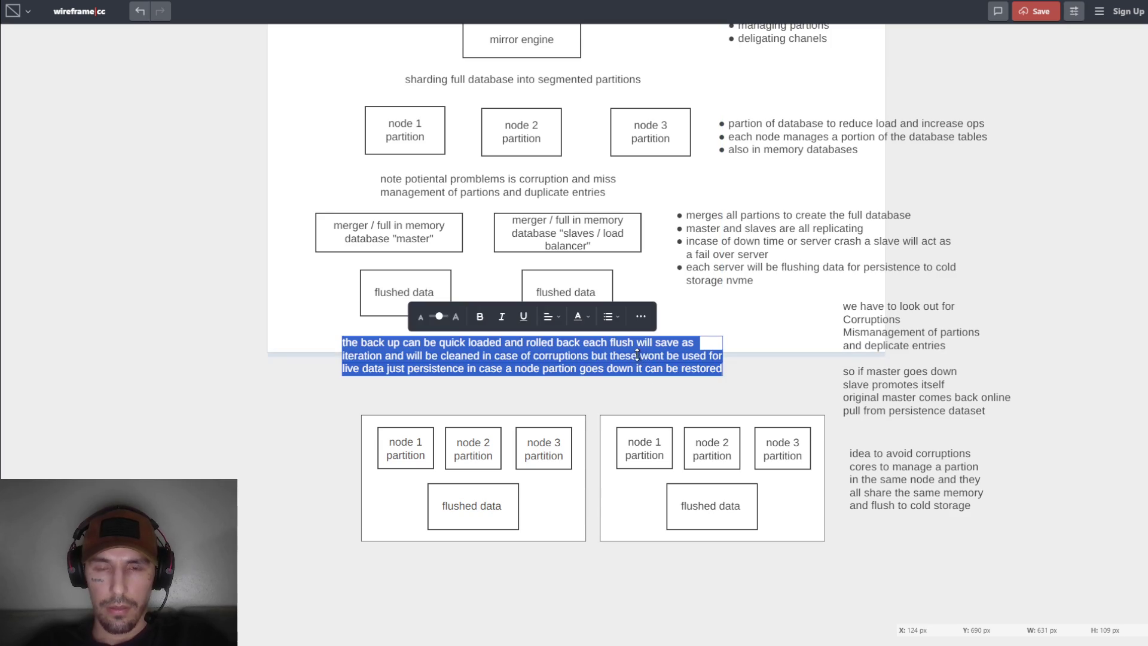
pyautogui.click(651, 345)
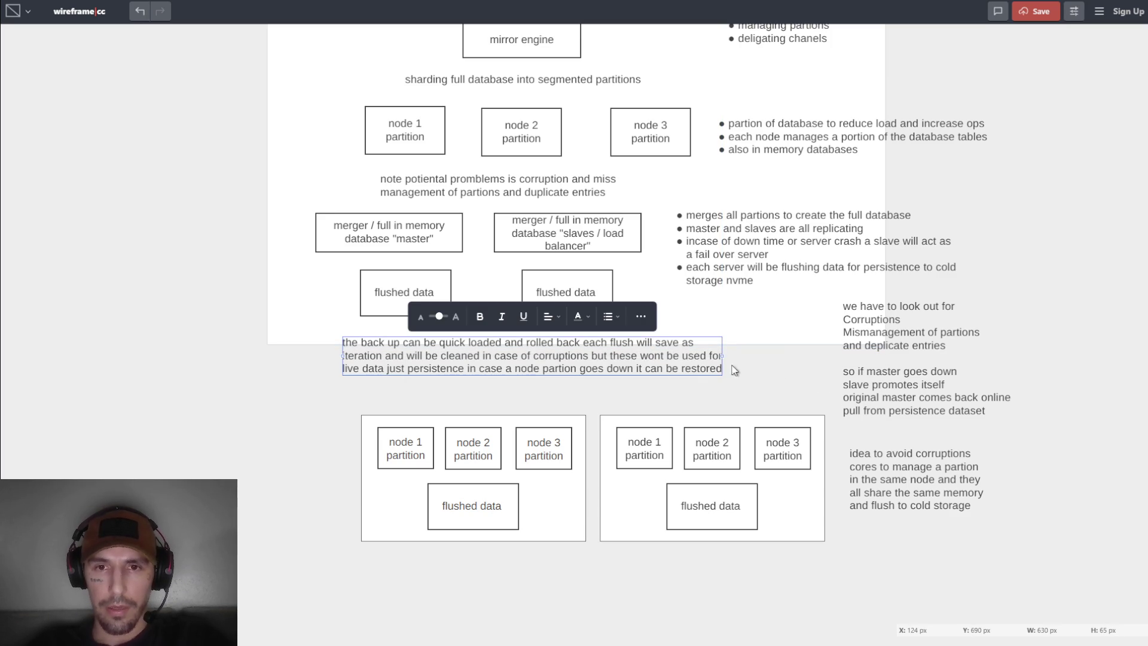
pyautogui.moveTo(689, 366); pyautogui.dragTo(659, 354)
pyautogui.click(696, 393)
# Add a 'master' text label centred above the left node container.
pyautogui.rightClick(476, 393)
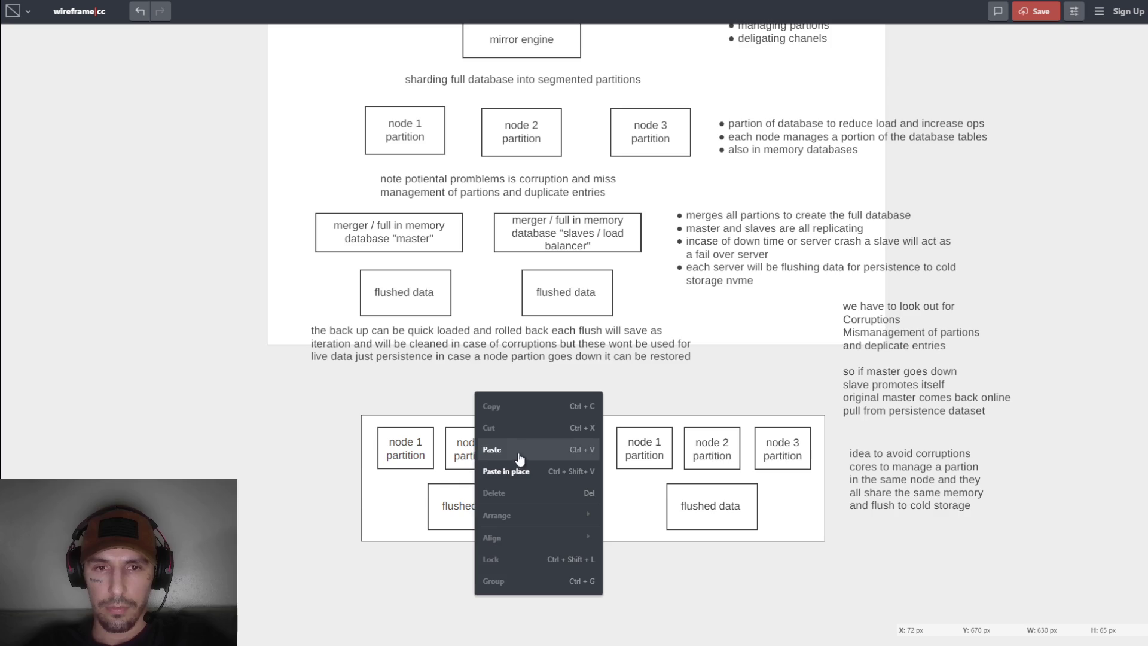
pyautogui.click(447, 397)
pyautogui.click(447, 393)
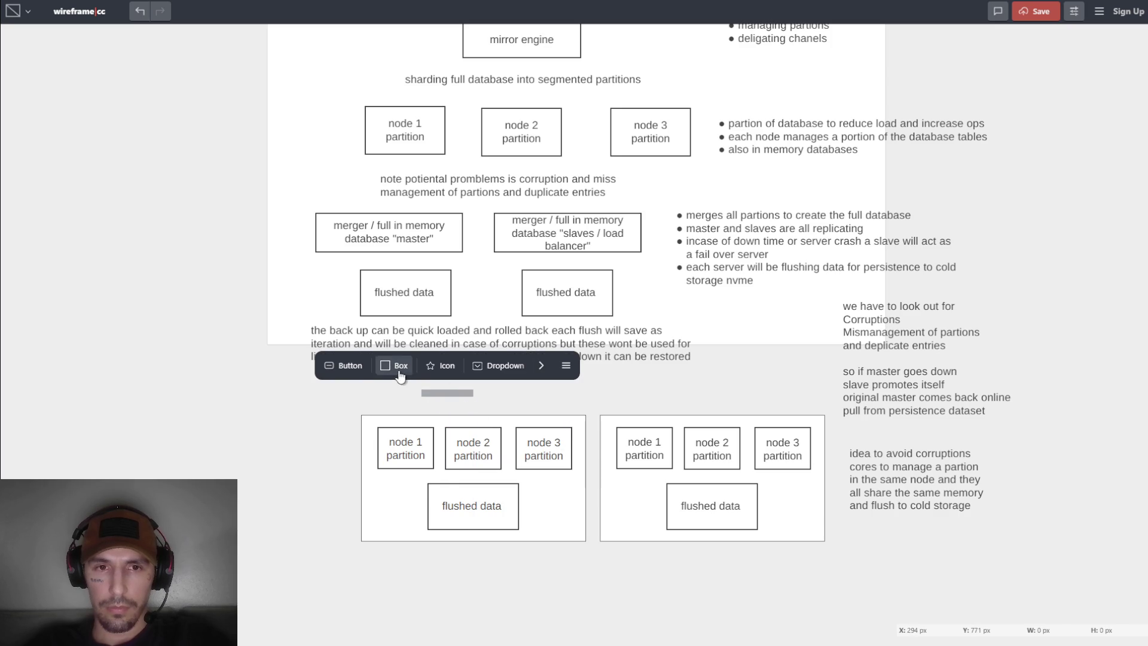
pyautogui.click(540, 365)
pyautogui.click(535, 365)
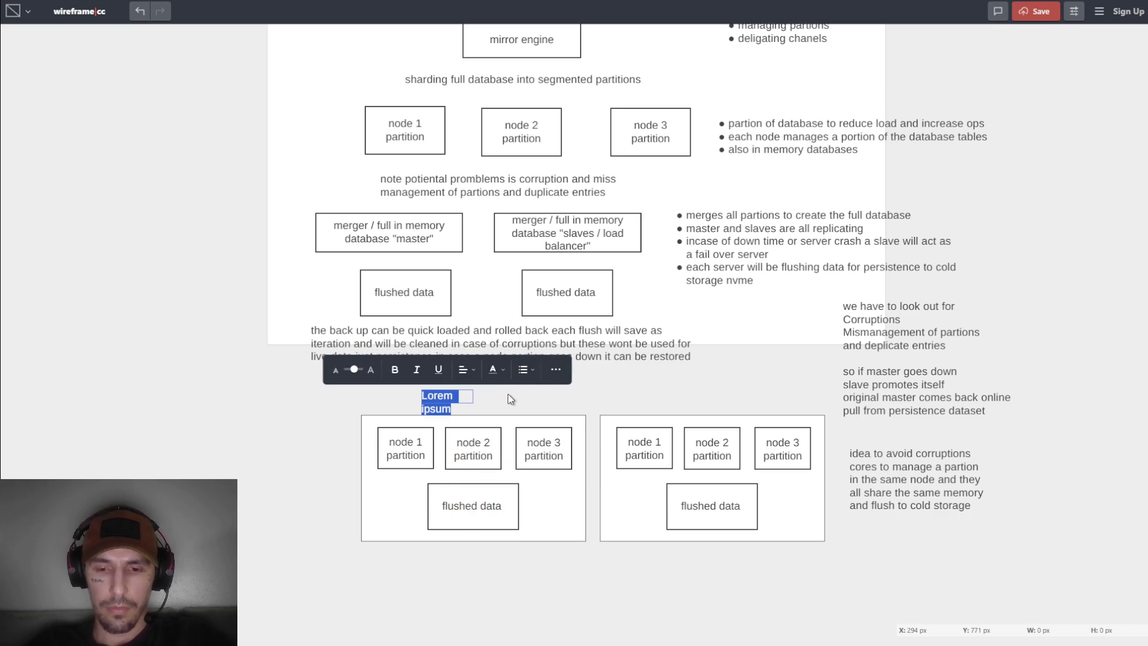
pyautogui.write('master')
pyautogui.click(508, 394)
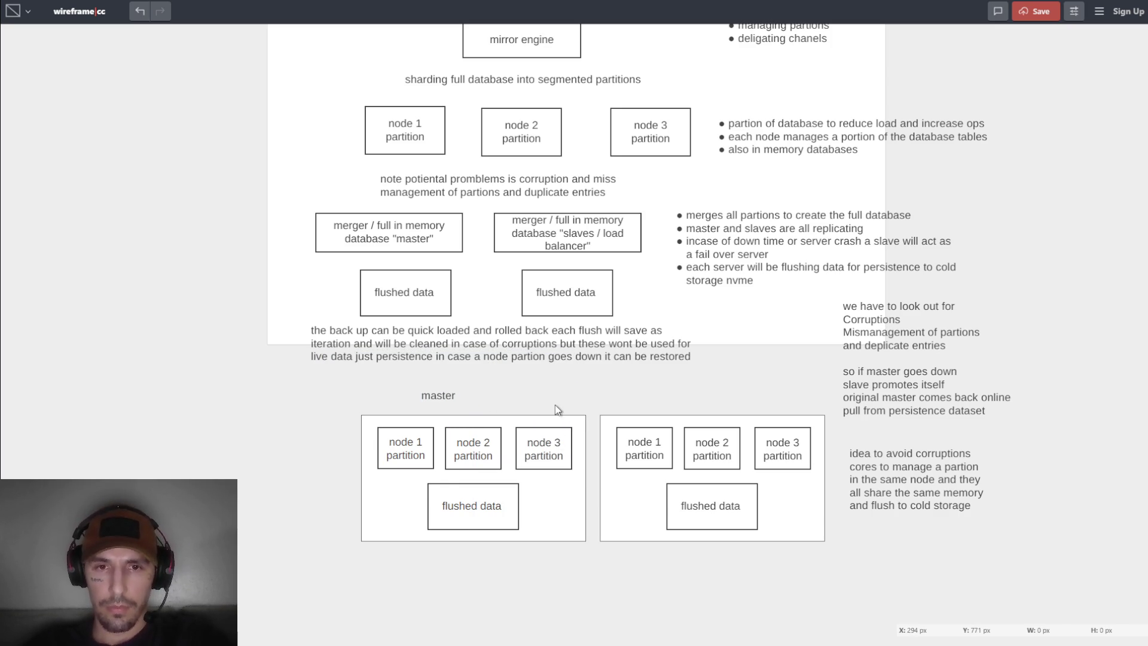
pyautogui.click(448, 398)
pyautogui.moveTo(452, 399)
pyautogui.mouseDown()
pyautogui.moveTo(495, 400)
pyautogui.moveTo(486, 399)
pyautogui.mouseUp()
# Duplicate the 'master' label and move the copy toward the right group.
pyautogui.click(487, 399)
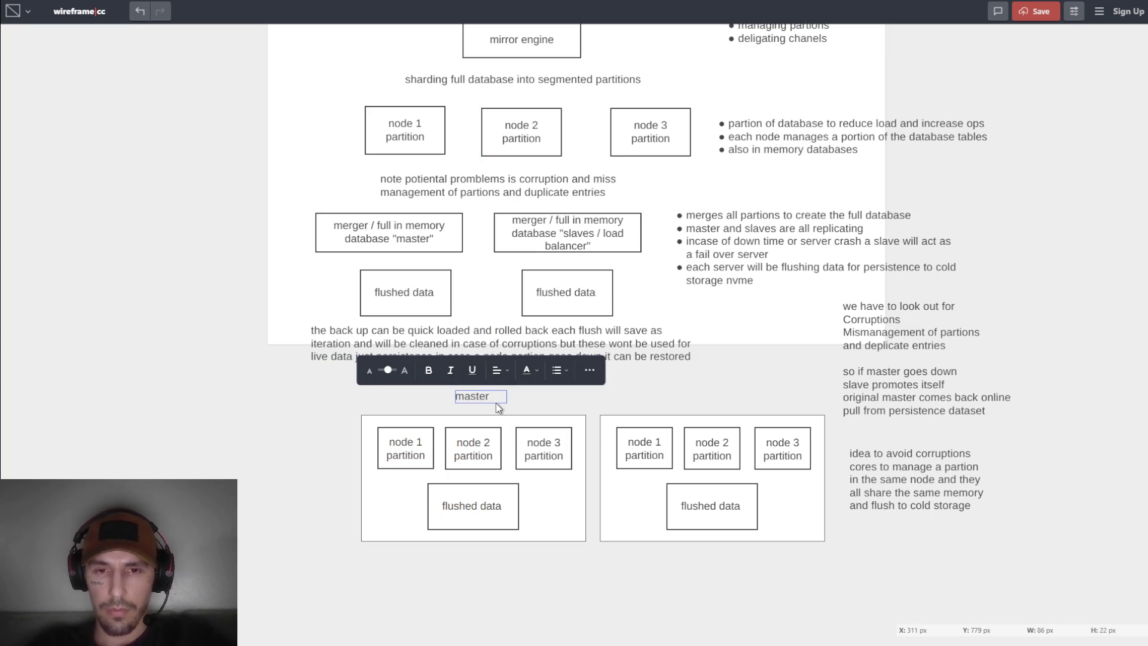
pyautogui.hotkey('ctrl', 'c')
pyautogui.hotkey('ctrl', 'v')
pyautogui.moveTo(592, 334); pyautogui.dragTo(664, 361)
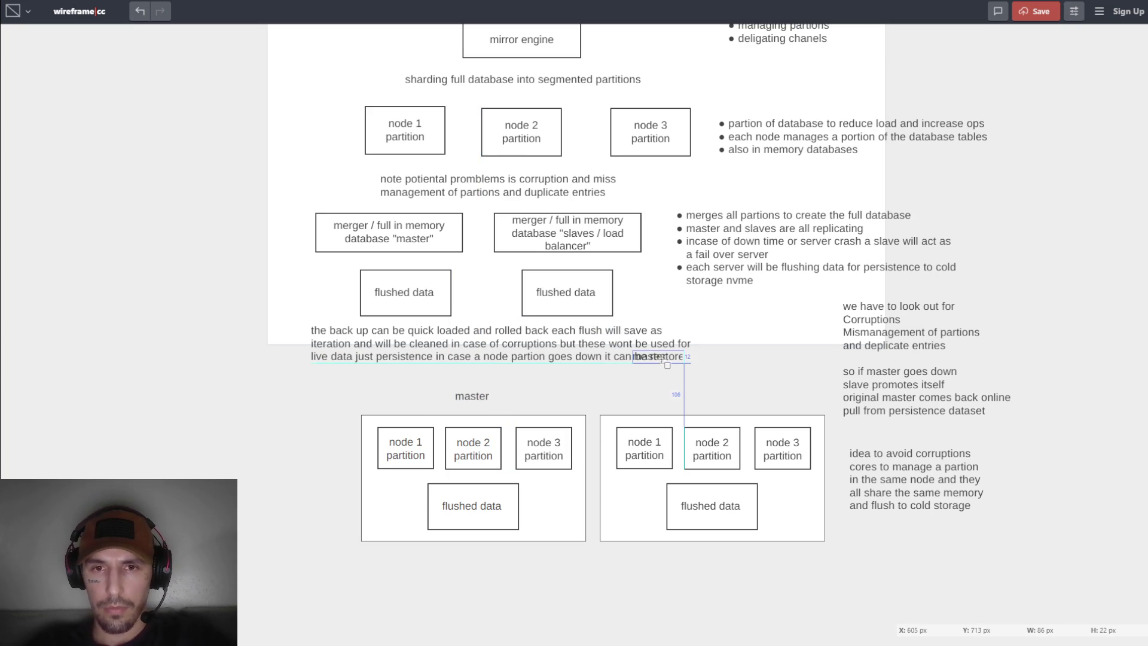
# Place the copied label above the right group and make it read 'master replica fail over' on one line.
pyautogui.moveTo(703, 397)
pyautogui.mouseDown()
pyautogui.moveTo(719, 399)
pyautogui.moveTo(711, 417)
pyautogui.moveTo(734, 415)
pyautogui.moveTo(712, 393)
pyautogui.moveTo(734, 408)
pyautogui.mouseUp()
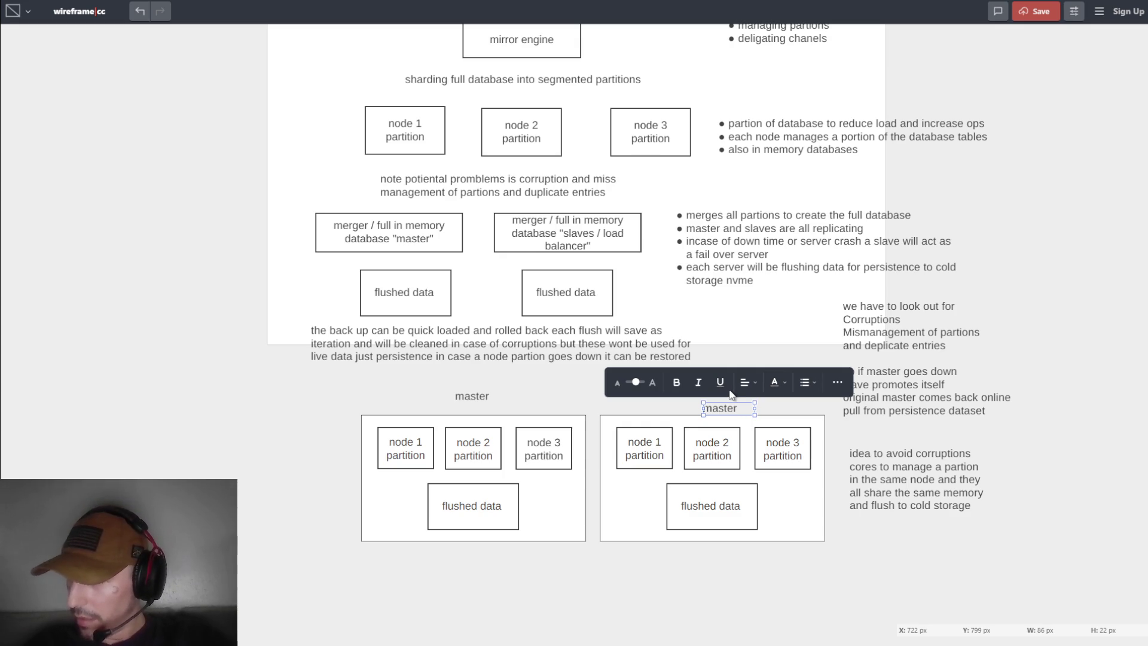
pyautogui.moveTo(742, 408); pyautogui.dragTo(735, 395)
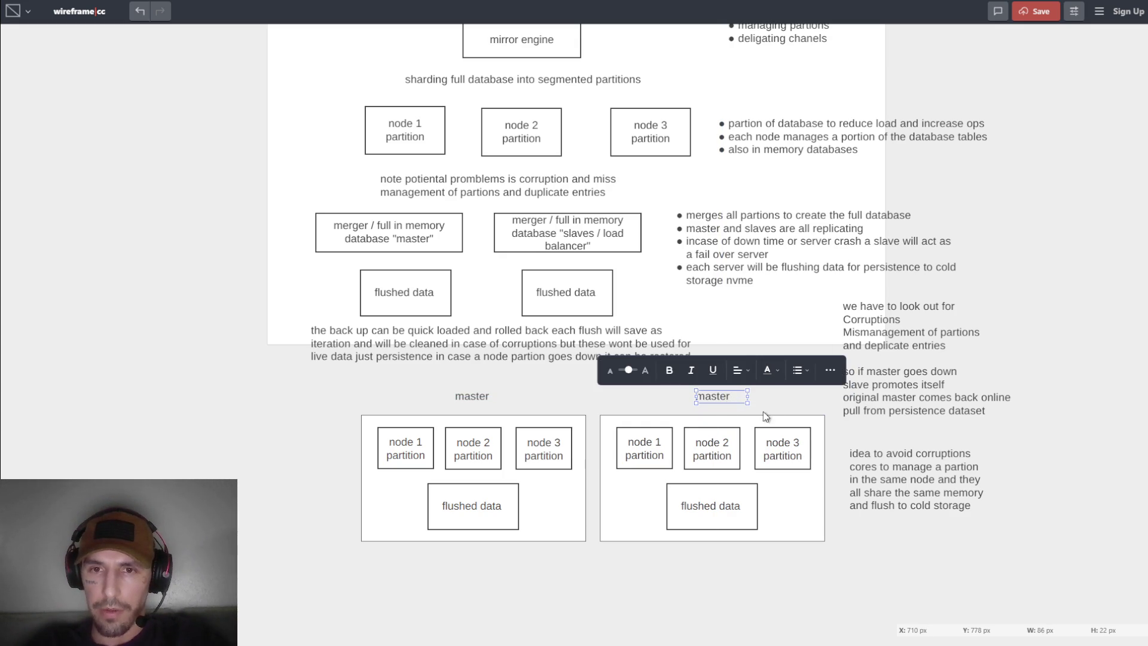
pyautogui.doubleClick(735, 400)
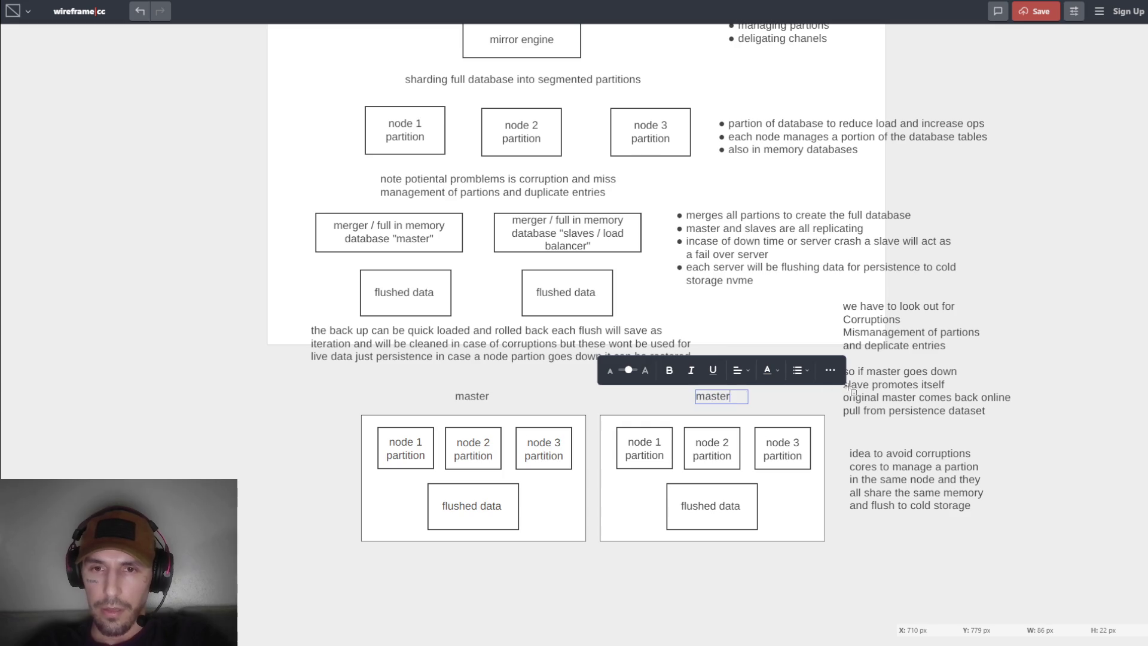
pyautogui.write(' re')
pyautogui.press('Return')
pyautogui.write('replica')
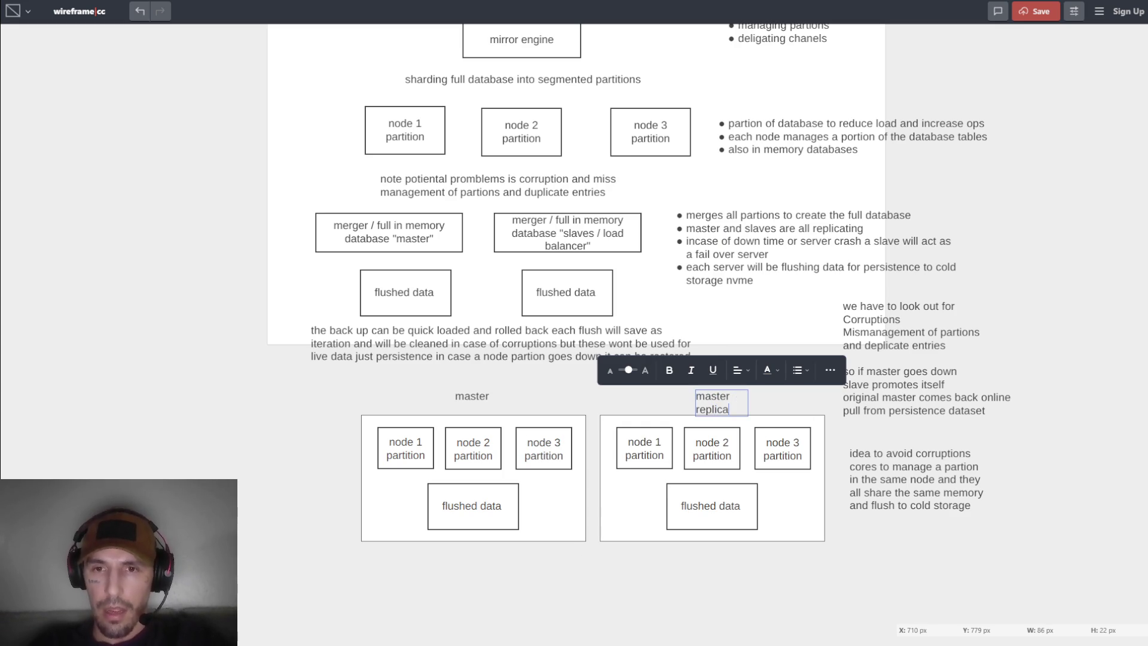
pyautogui.press('BackSpace')
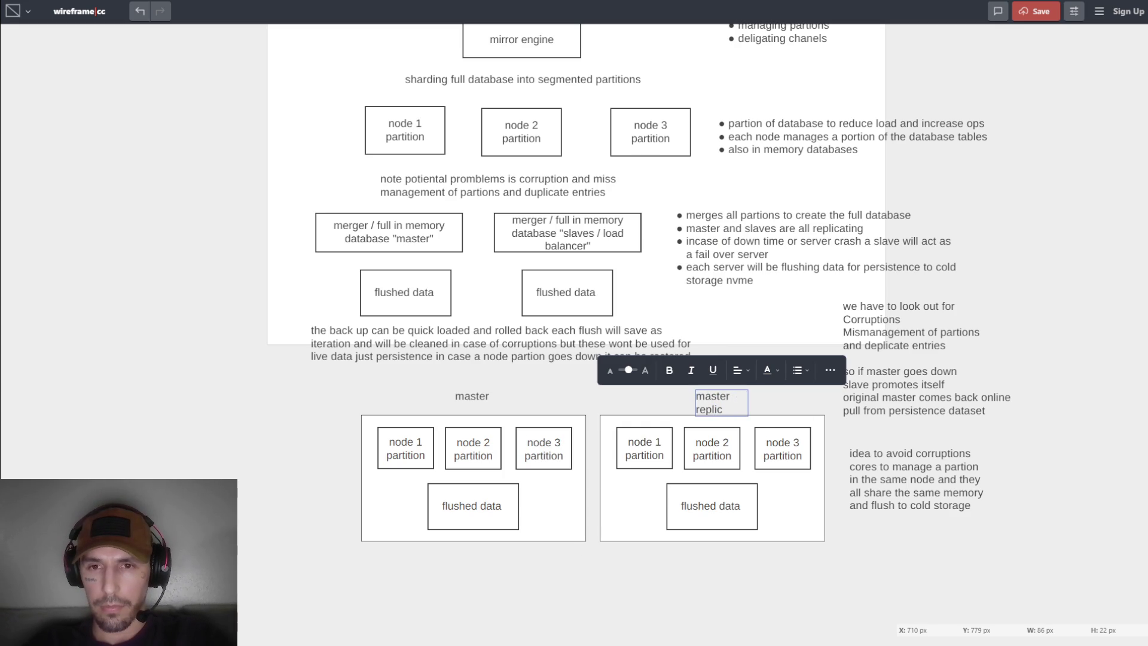
pyautogui.write('a fail over')
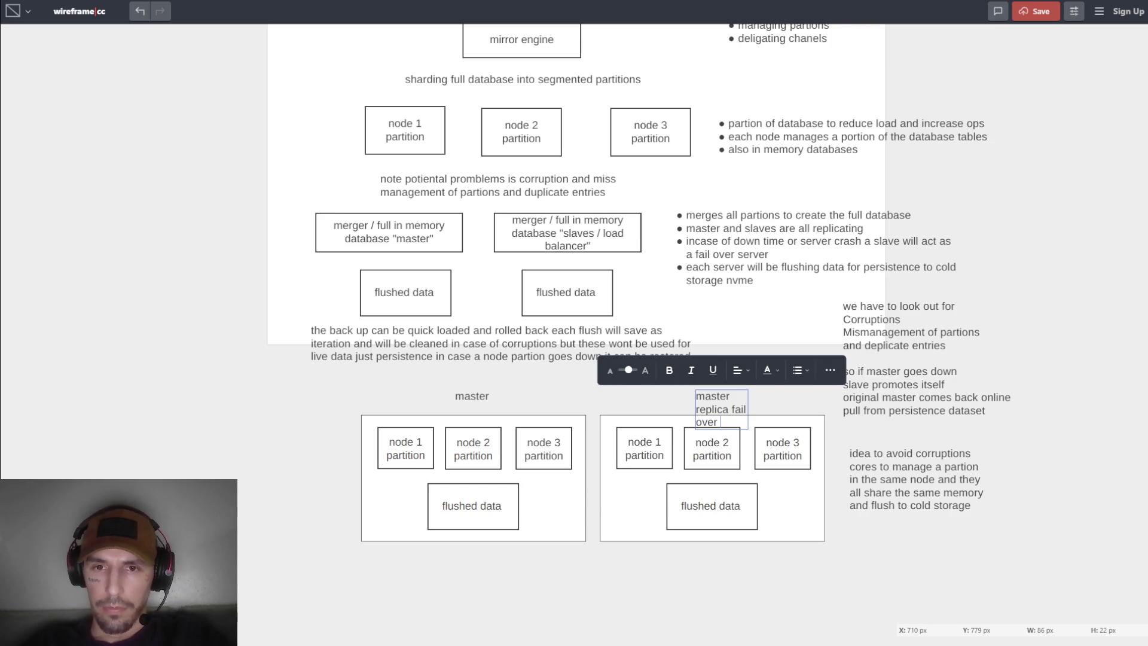
pyautogui.click(747, 404)
pyautogui.moveTo(746, 409)
pyautogui.mouseDown()
pyautogui.moveTo(833, 399)
pyautogui.moveTo(819, 410)
pyautogui.moveTo(755, 404)
pyautogui.moveTo(766, 397)
pyautogui.mouseUp()
pyautogui.click(711, 448)
pyautogui.scroll(-1, 645, 548)
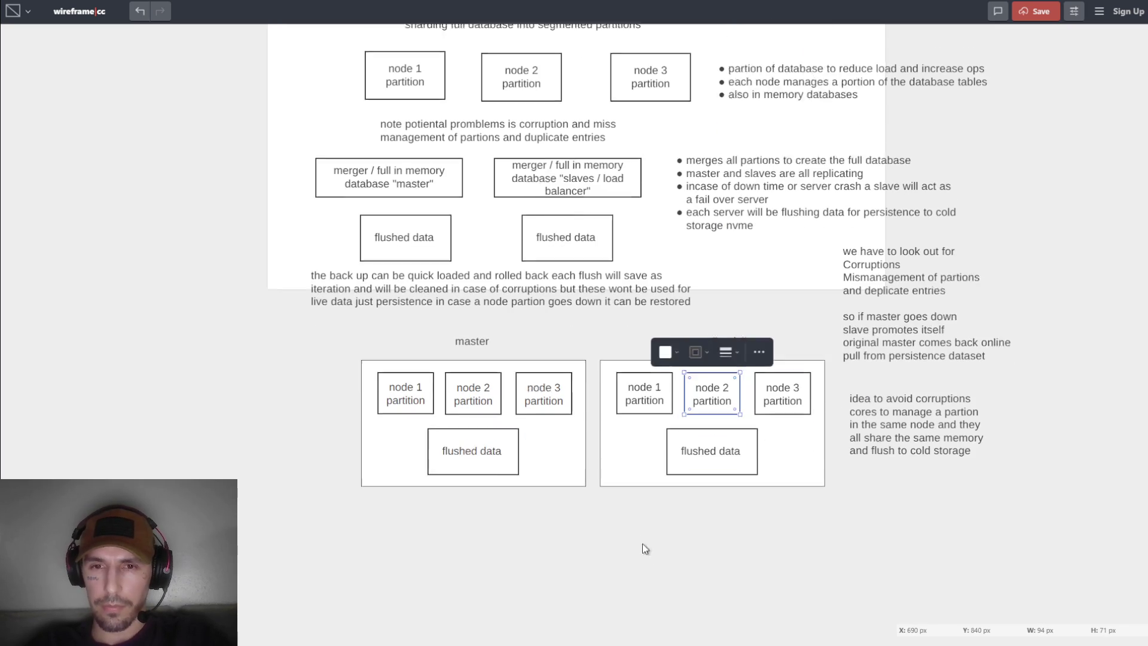
# Draw a text note below both groups: master and fail over servers stay 1/1 in sync until one goes down.
pyautogui.scroll(-1, 645, 549)
pyautogui.click(554, 519)
pyautogui.rightClick(478, 509)
pyautogui.press('Escape')
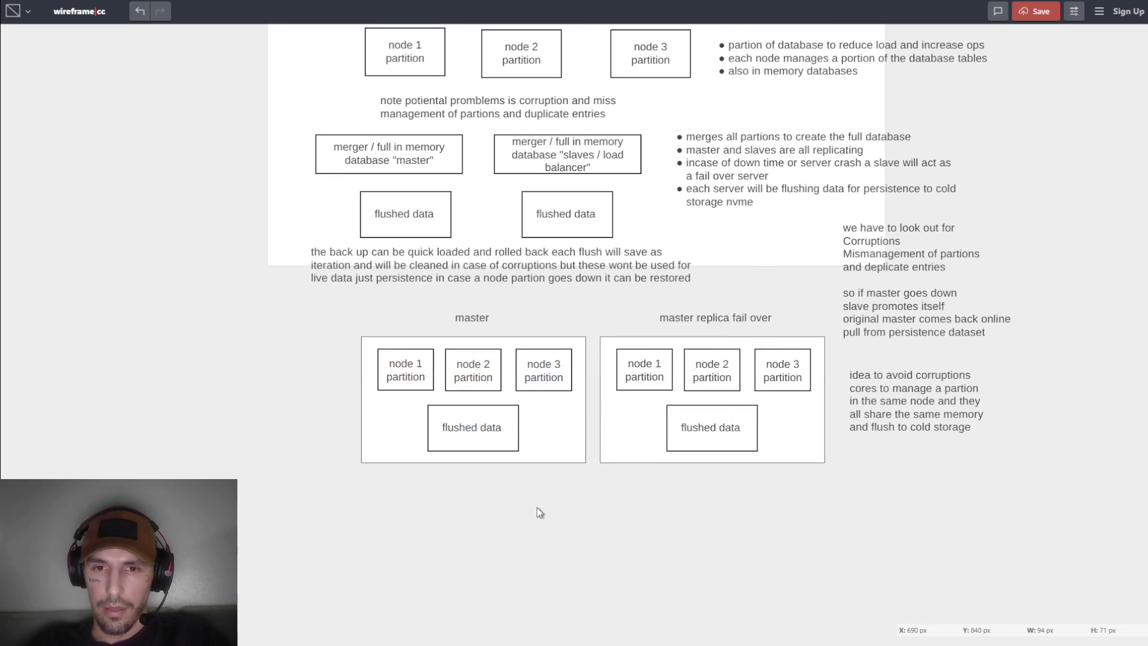
pyautogui.moveTo(526, 504); pyautogui.dragTo(741, 538)
pyautogui.click(635, 476)
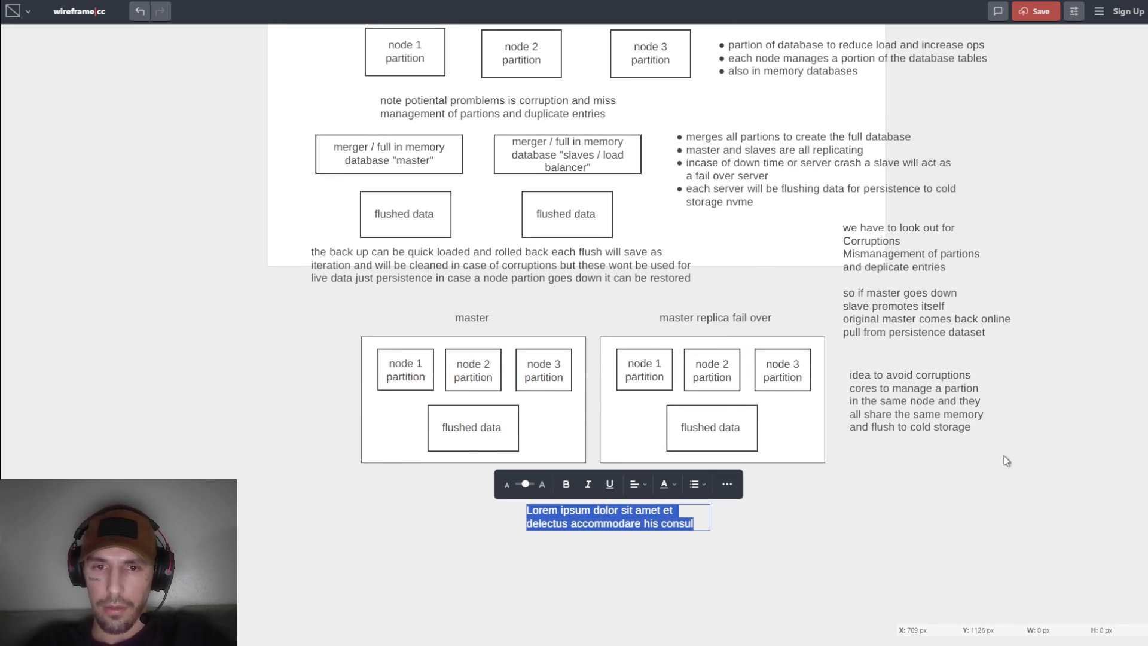
pyautogui.write('bother master and fiall')
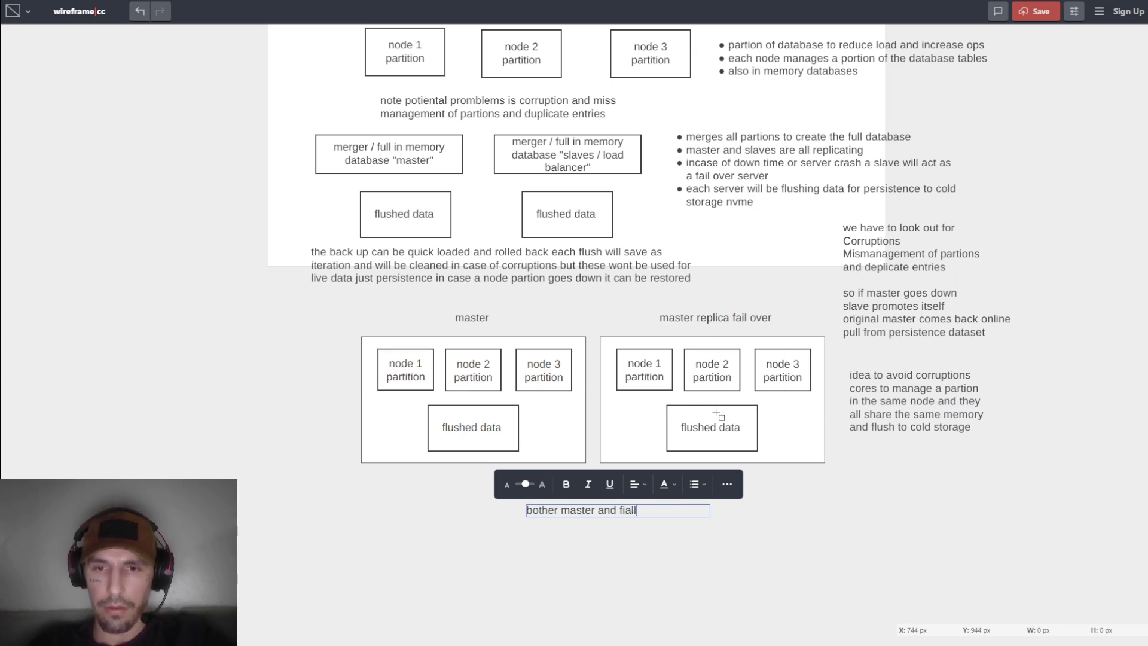
pyautogui.press('BackSpace')
pyautogui.press('BackSpace')
pyautogui.press('BackSpace')
pyautogui.press('BackSpace')
pyautogui.write('ail')
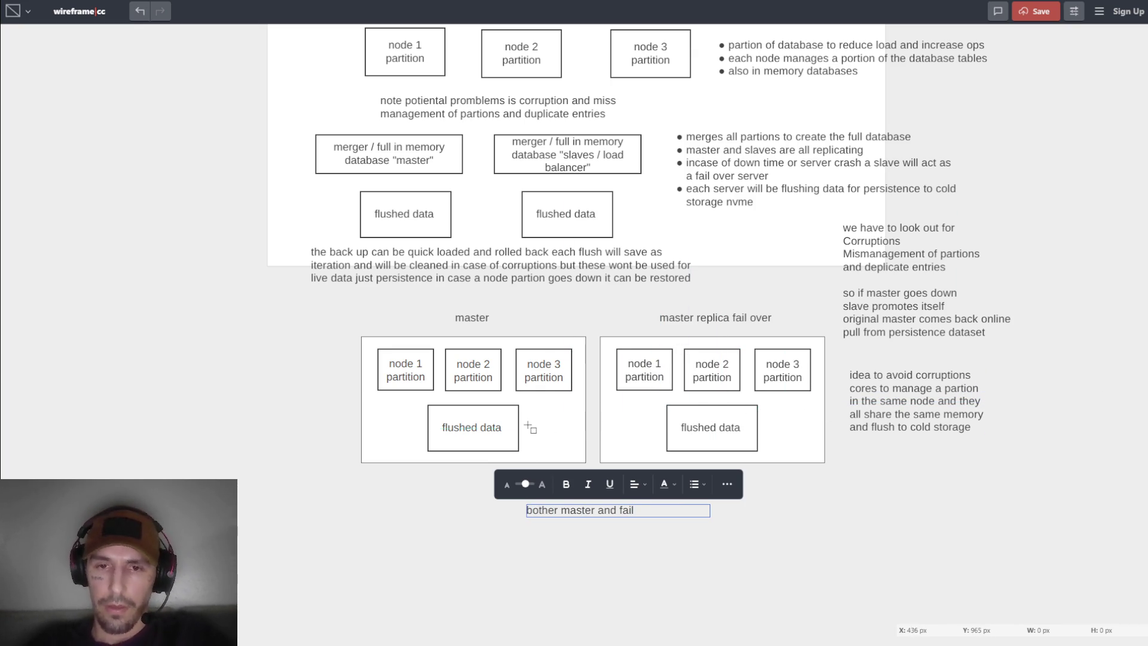
pyautogui.write(' overserver will be ')
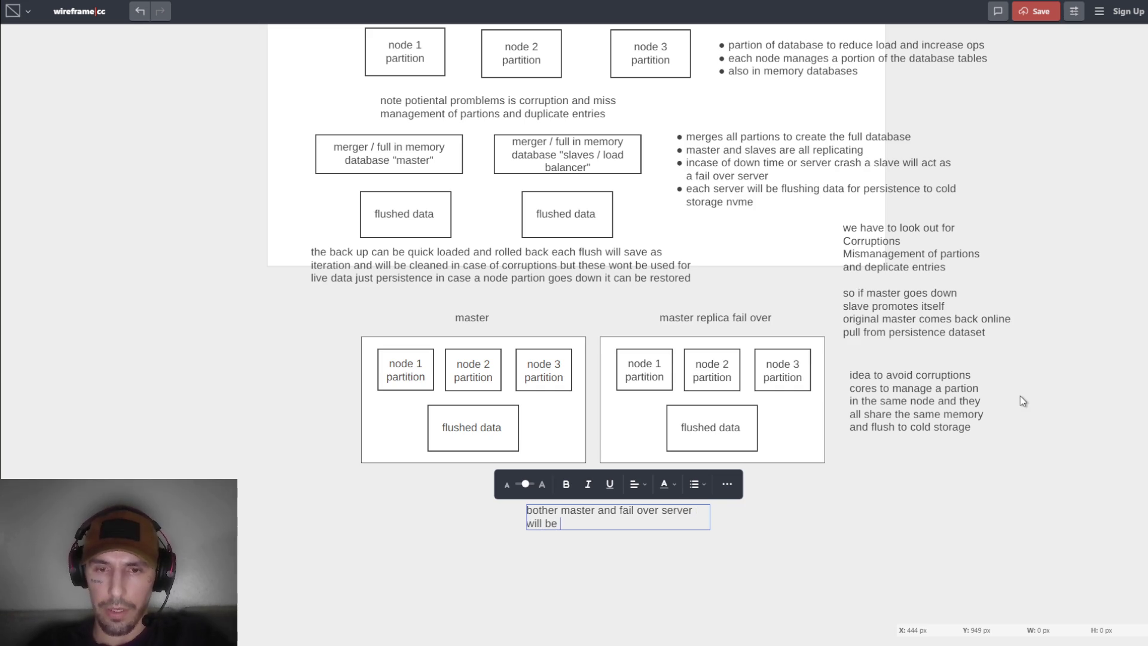
pyautogui.write('nstantly up')
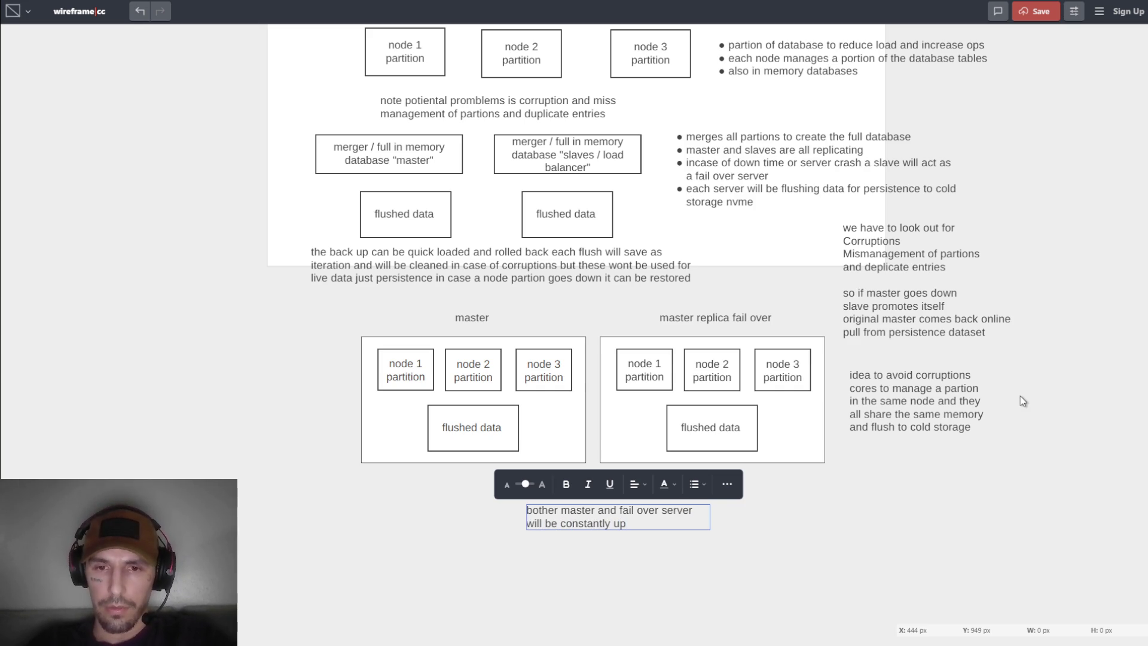
pyautogui.press('BackSpace')
pyautogui.press('BackSpace')
pyautogui.write('running and updati')
pyautogui.write('ng f')
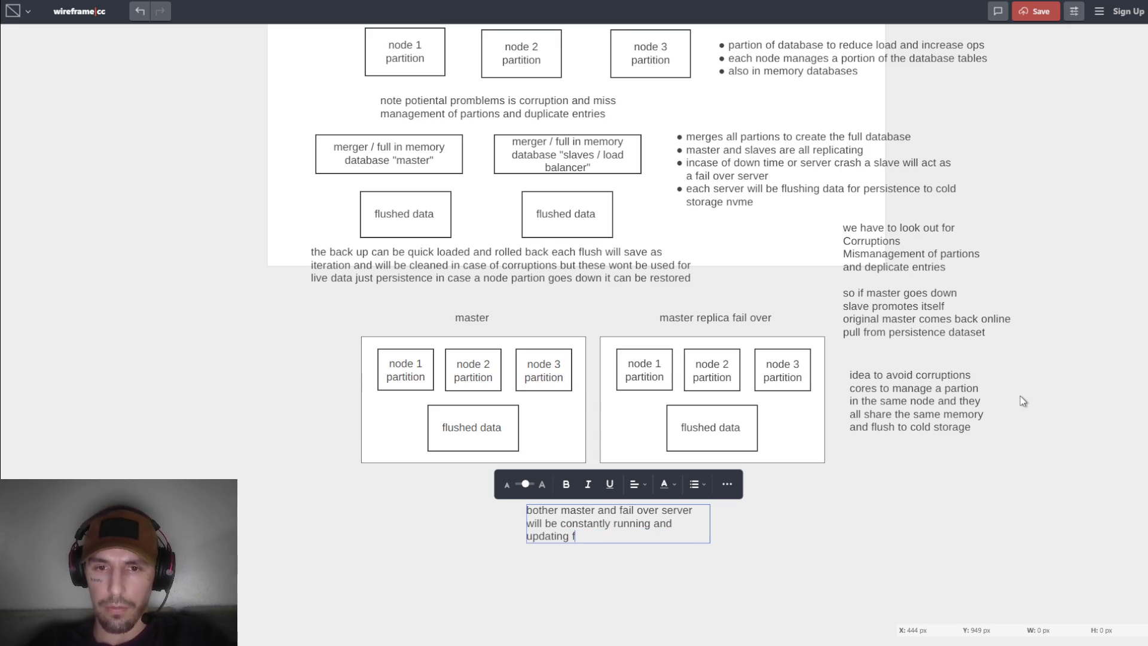
pyautogui.write('rom the same ')
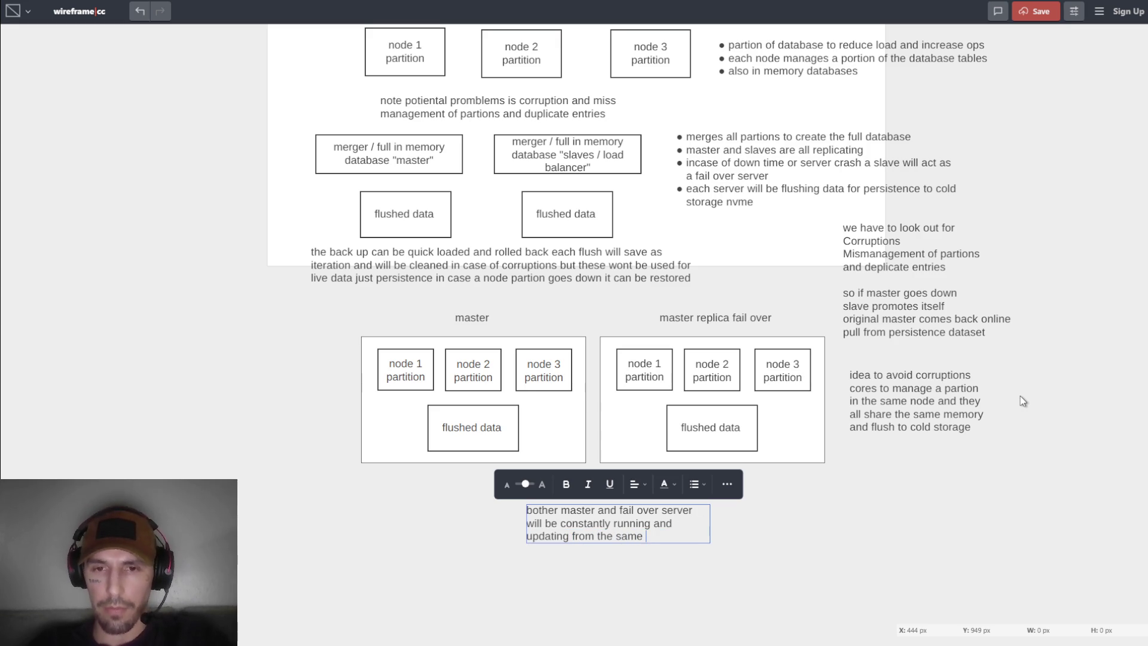
pyautogui.write('live partion')
pyautogui.write('so there datab')
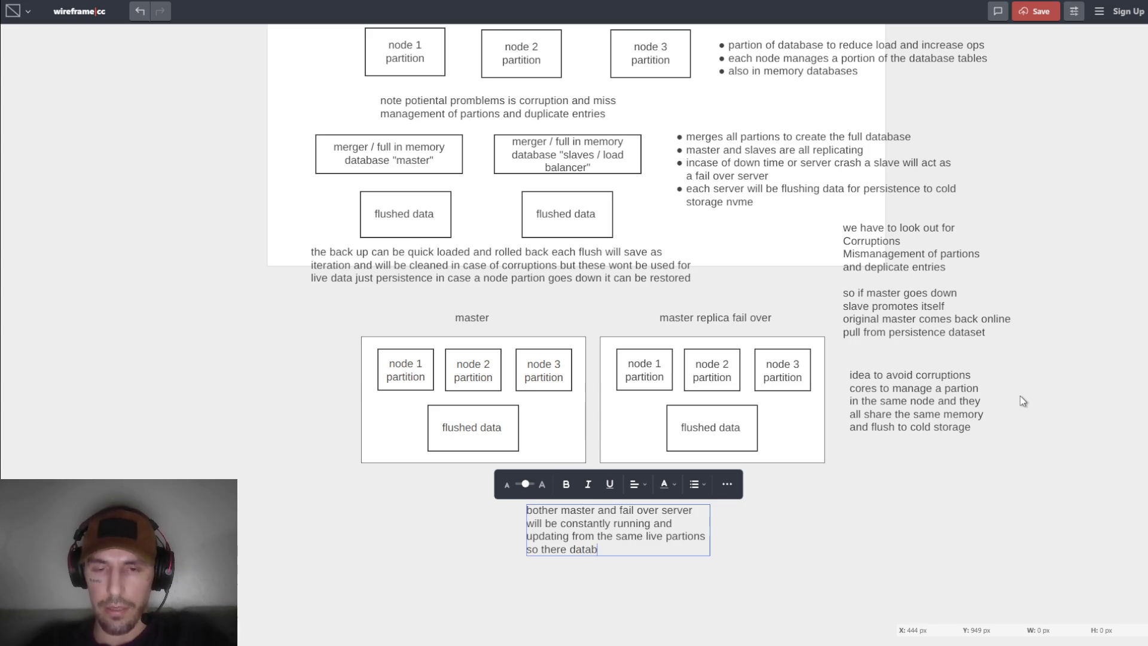
pyautogui.press('BackSpace')
pyautogui.write('sets will be')
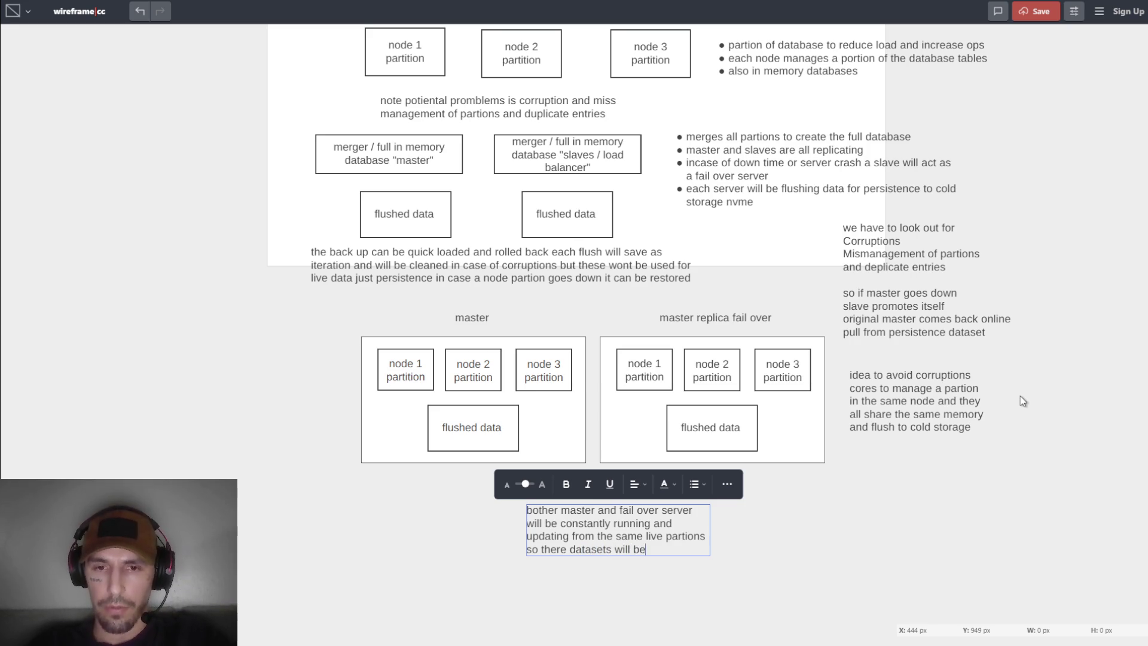
pyautogui.write(' 1/1 ')
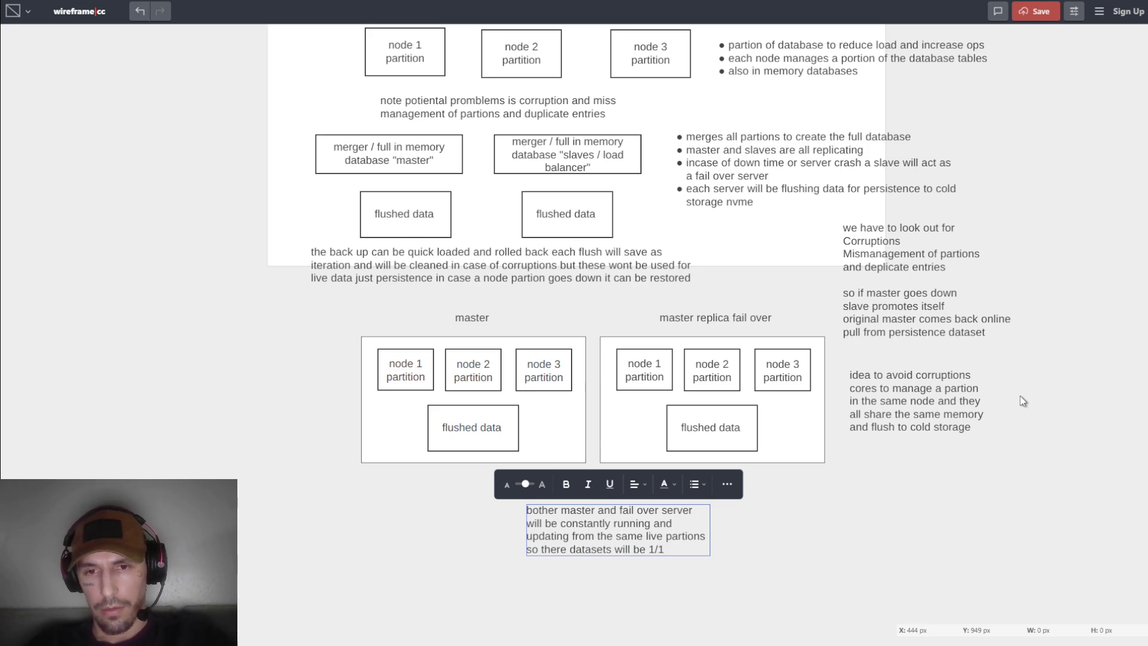
pyautogui.write('doing the same thing ')
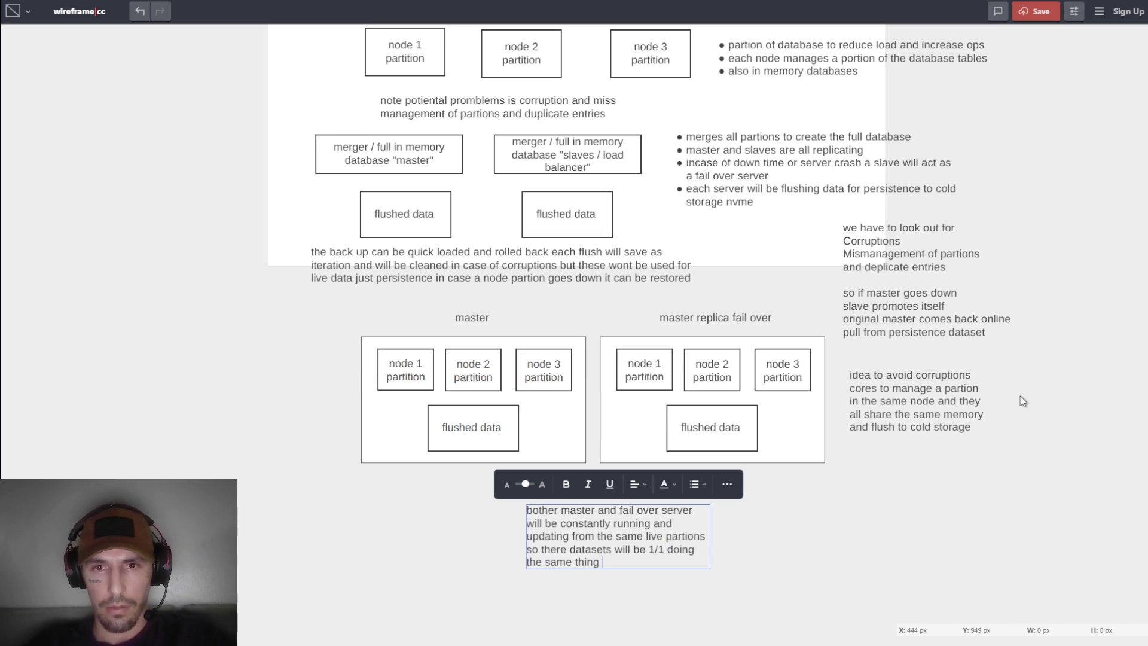
pyautogui.write('just ')
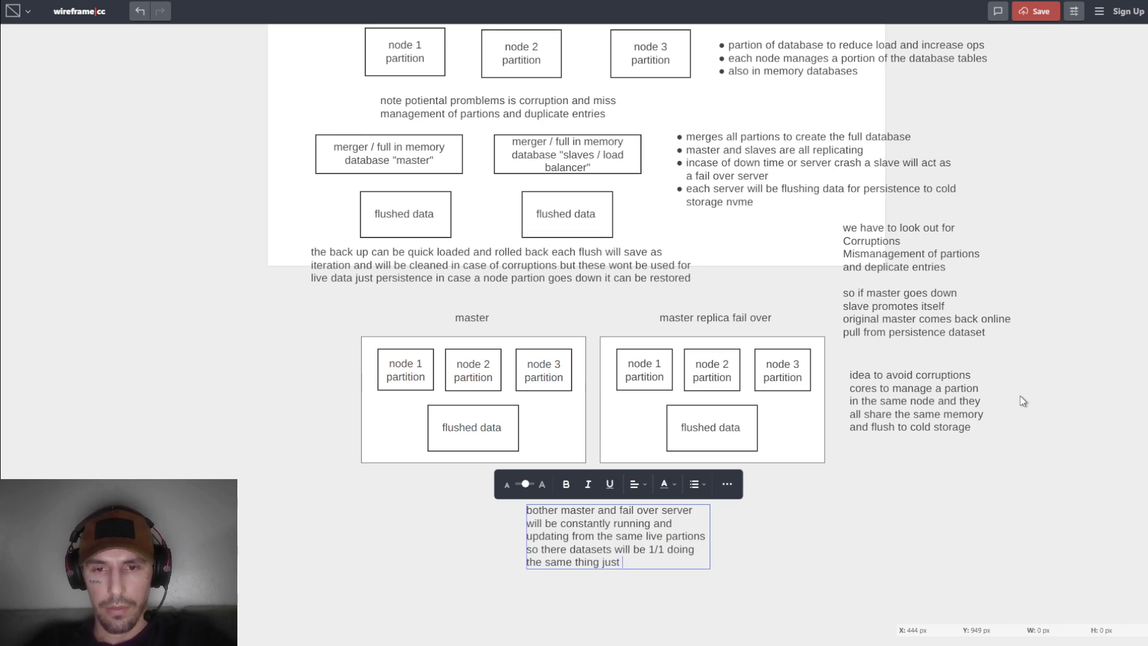
pyautogui.write('respond')
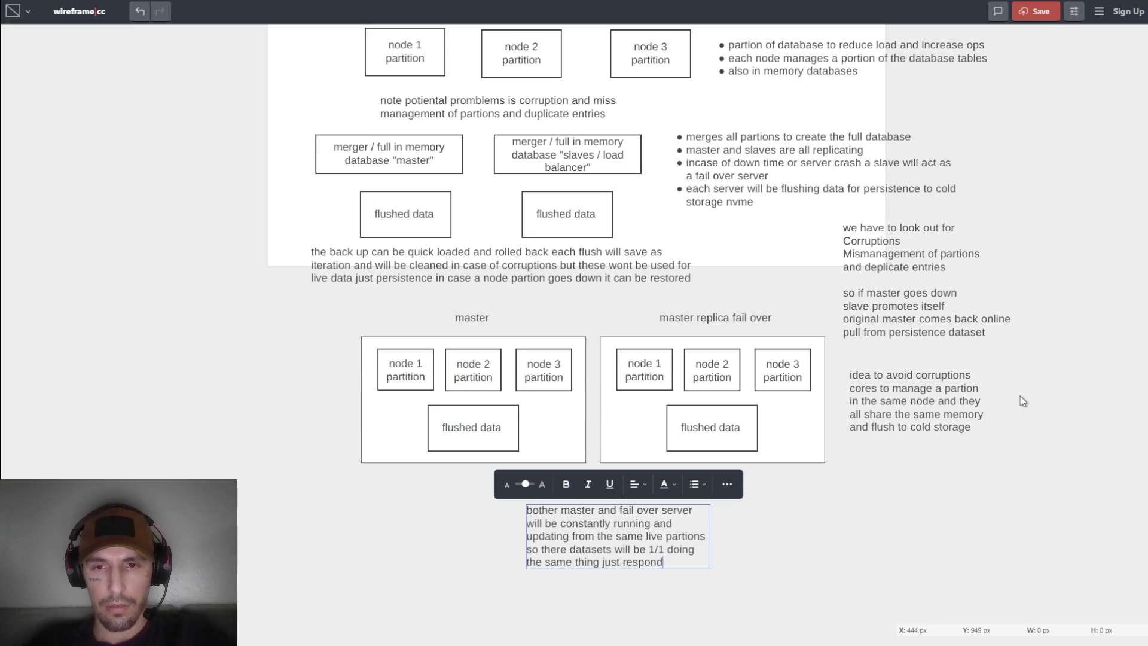
pyautogui.write('ing when')
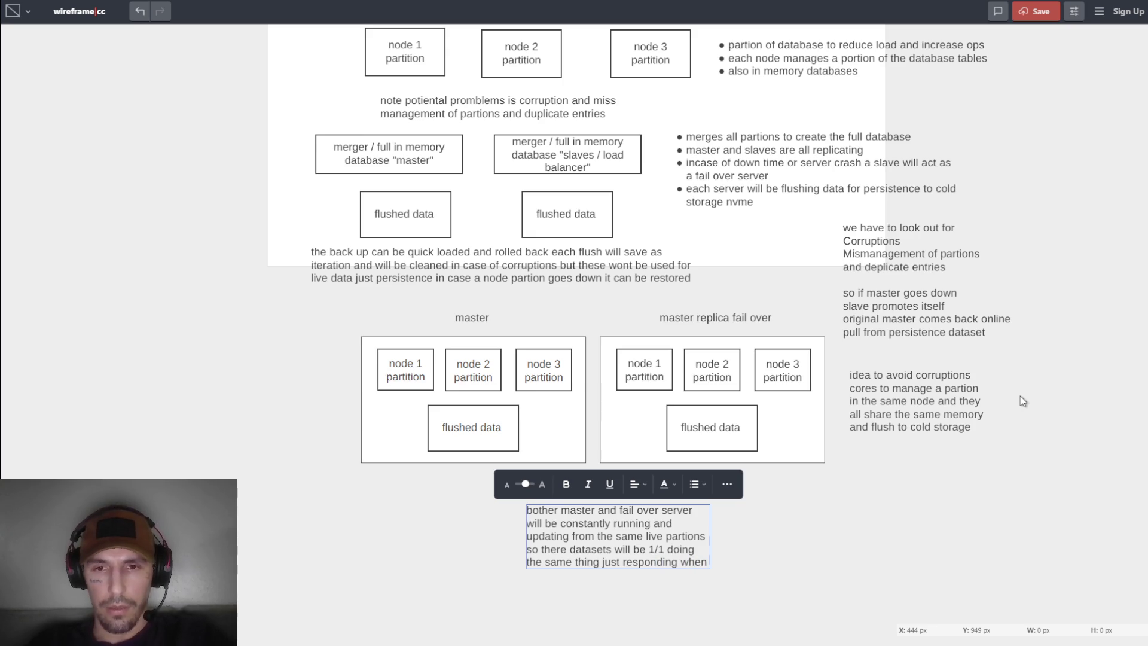
pyautogui.write(' a se')
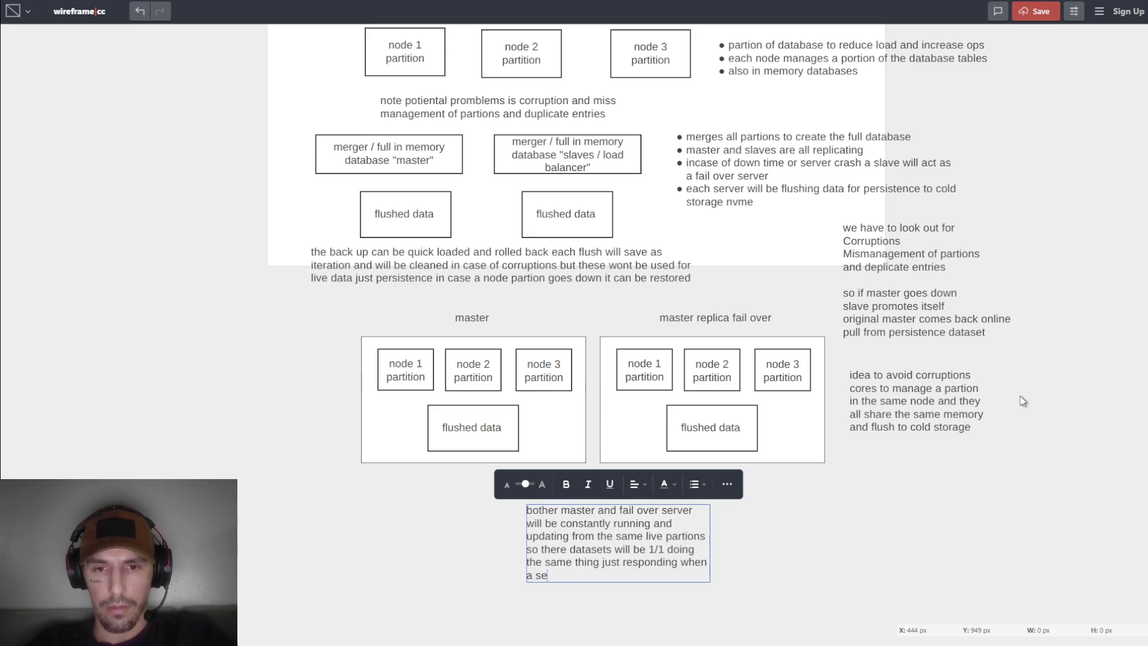
pyautogui.write('rver goes down')
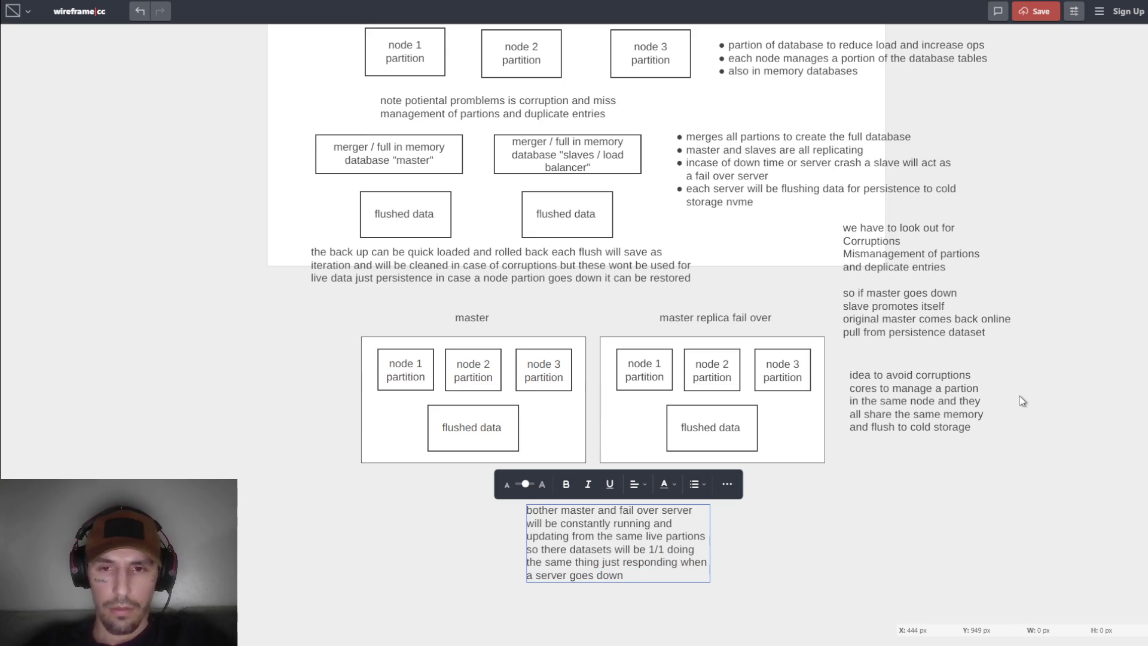
pyautogui.hotkey('ctrl', 'a')
pyautogui.click(712, 555)
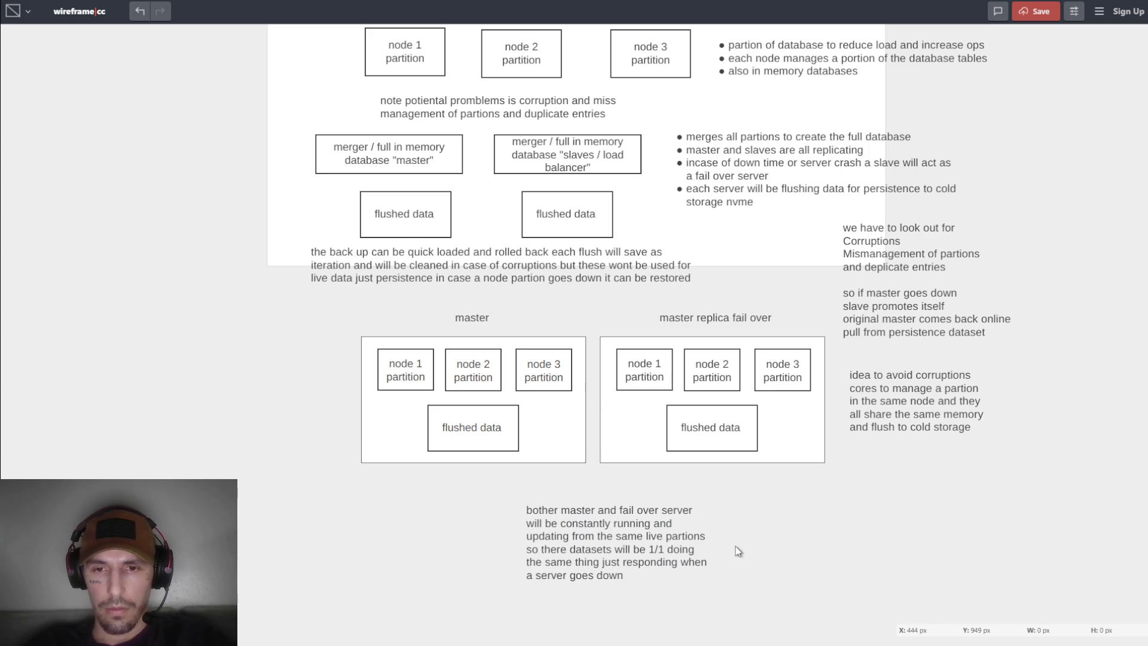
# Widen the failover note to three lines and move it lower and to the left.
pyautogui.moveTo(713, 542); pyautogui.dragTo(859, 542)
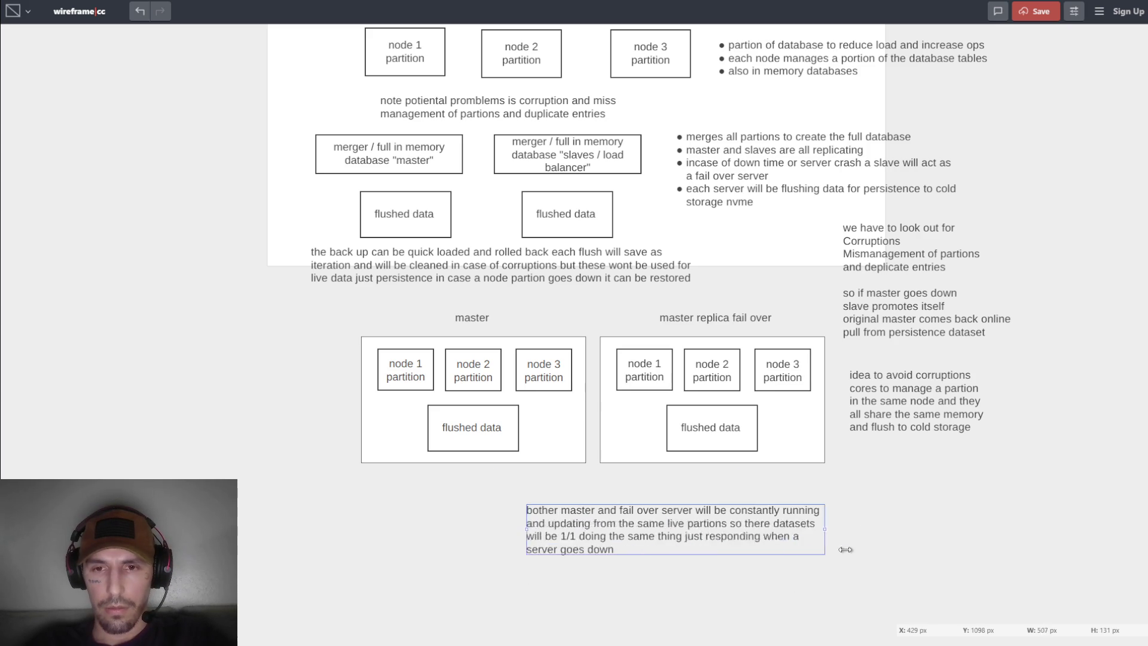
pyautogui.click(713, 539)
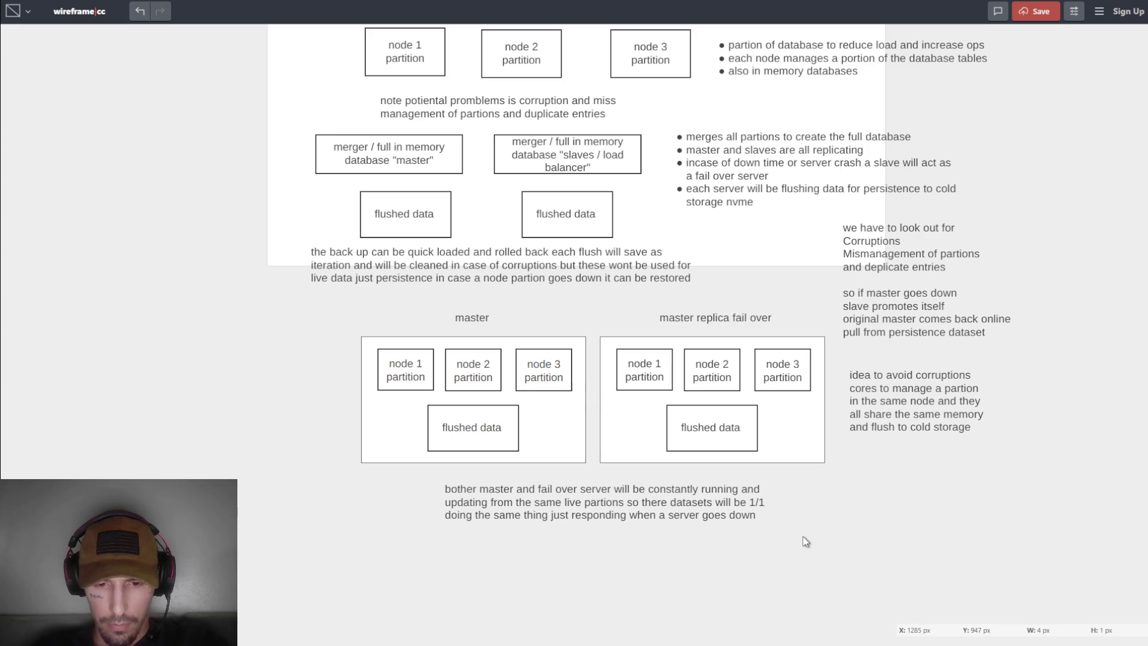
pyautogui.click(656, 507)
pyautogui.moveTo(619, 514); pyautogui.dragTo(611, 563)
# Shift the flushed data boxes in both the master and replica groups to the right.
pyautogui.click(472, 448)
pyautogui.moveTo(497, 441); pyautogui.dragTo(550, 441)
pyautogui.click(717, 442)
pyautogui.moveTo(717, 442); pyautogui.dragTo(766, 436)
pyautogui.click(556, 385)
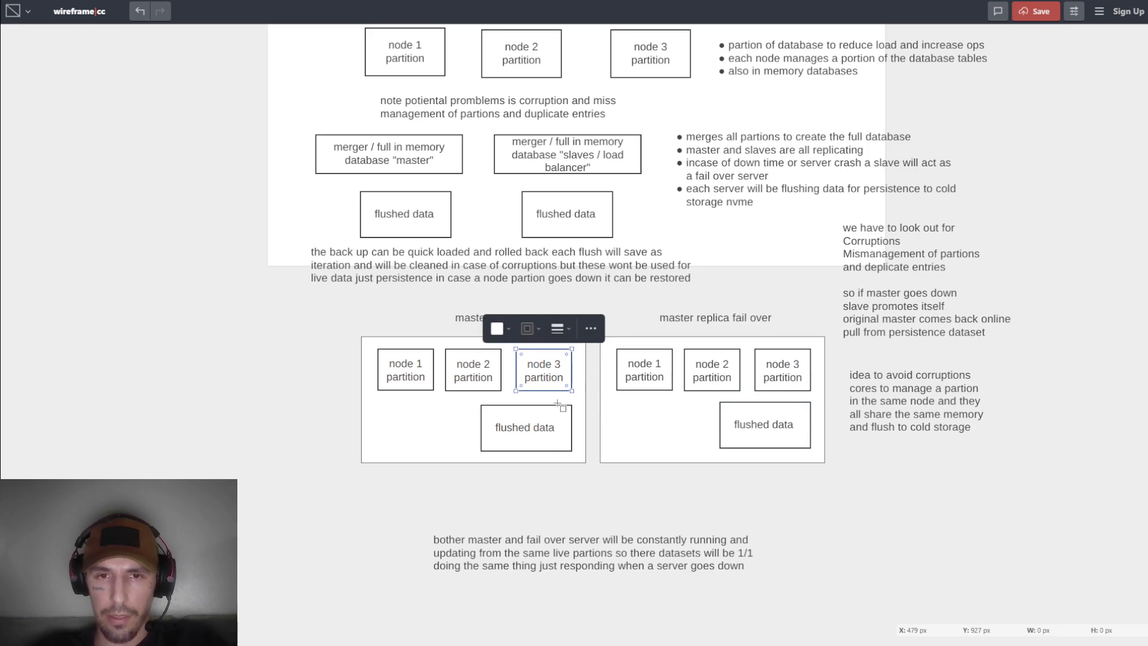
# Duplicate the node 3 partition box, then undo the unwanted copy.
pyautogui.hotkey('ctrl', 'c')
pyautogui.hotkey('ctrl', 'v')
pyautogui.moveTo(591, 335)
pyautogui.mouseDown()
pyautogui.moveTo(426, 434)
pyautogui.moveTo(564, 433)
pyautogui.mouseUp()
pyautogui.doubleClick(472, 433)
pyautogui.press('Escape')
pyautogui.hotkey('ctrl', 'z')
pyautogui.hotkey('ctrl', 'z')
pyautogui.hotkey('ctrl', 'z')
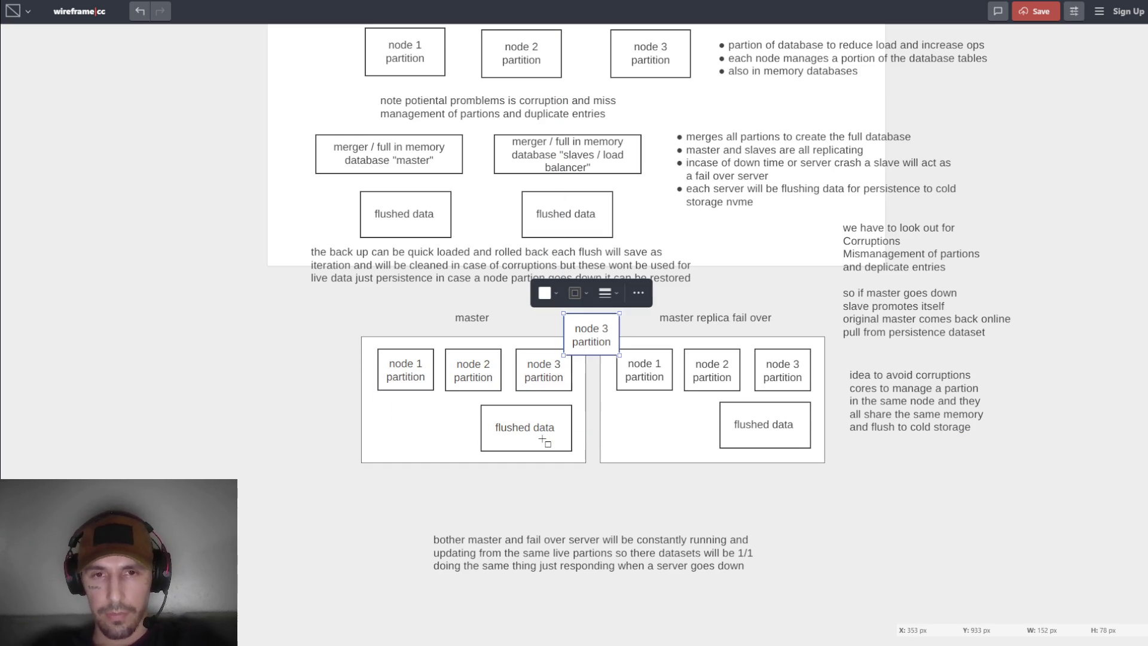
pyautogui.hotkey('ctrl', 'z')
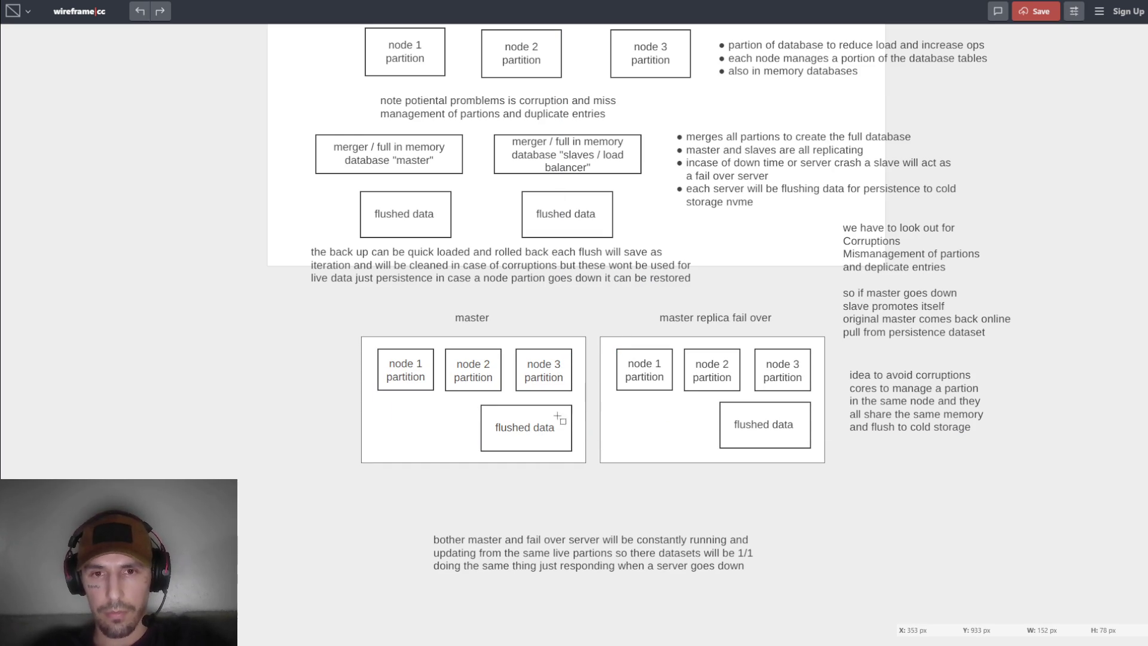
# Copy the flushed data box into the master group under nodes 1 and 2 and into the replica group.
pyautogui.click(557, 415)
pyautogui.hotkey('ctrl', 'c')
pyautogui.hotkey('ctrl', 'v')
pyautogui.moveTo(592, 345); pyautogui.dragTo(433, 435)
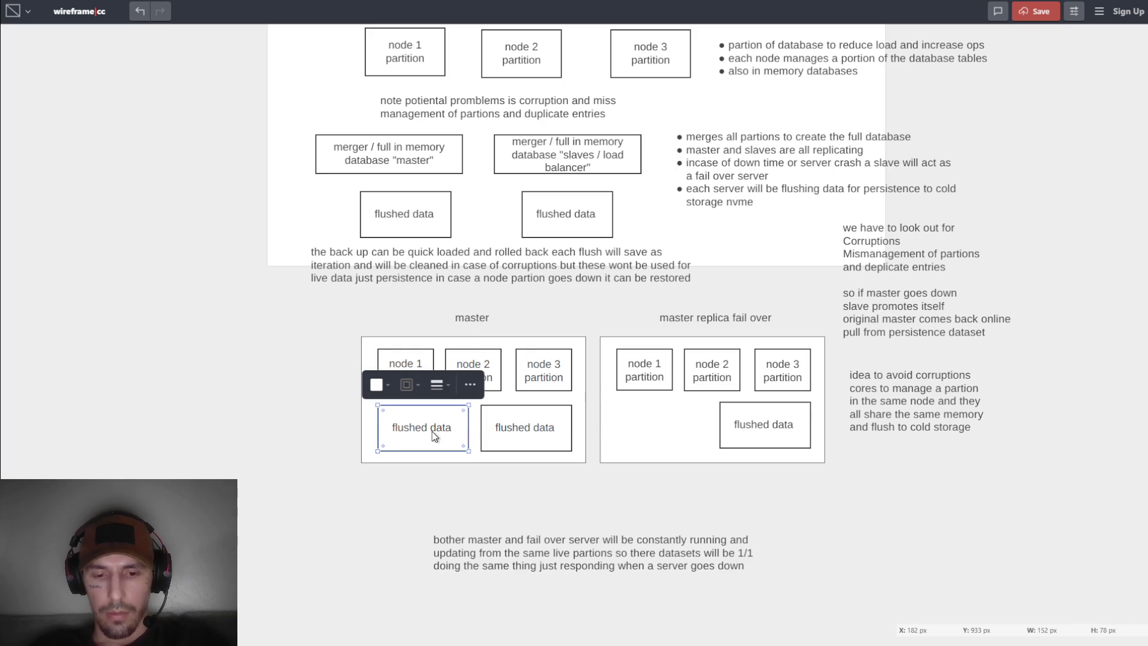
pyautogui.hotkey('ctrl', 'c')
pyautogui.hotkey('ctrl', 'v')
pyautogui.moveTo(601, 325)
pyautogui.mouseDown()
pyautogui.moveTo(646, 335)
pyautogui.moveTo(681, 361)
pyautogui.moveTo(677, 416)
pyautogui.moveTo(650, 424)
pyautogui.mouseUp()
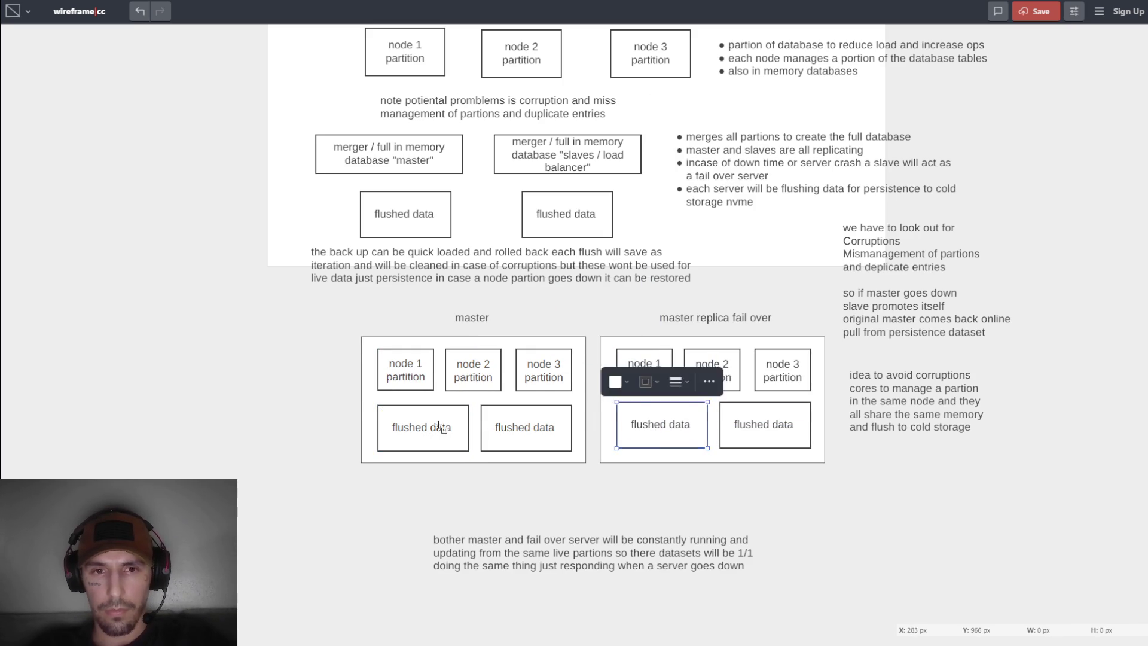
# Rename the left lower box in both master and replica groups to 'WAL log'.
pyautogui.doubleClick(463, 432)
pyautogui.write('WAL log')
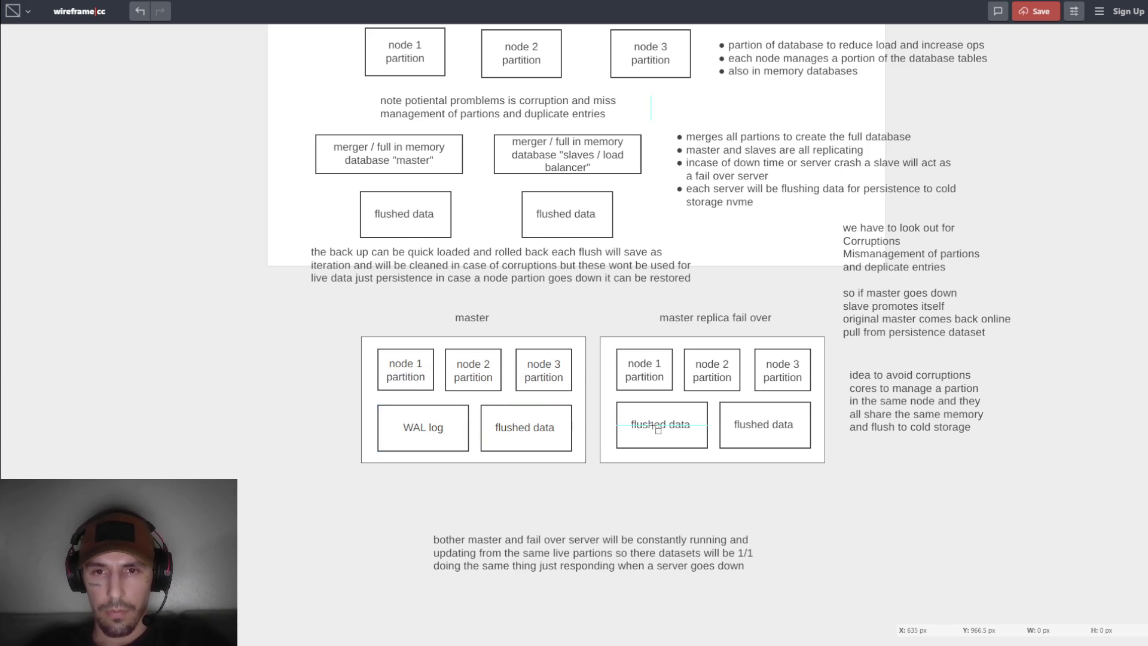
pyautogui.doubleClick(676, 425)
pyautogui.write('WAL log')
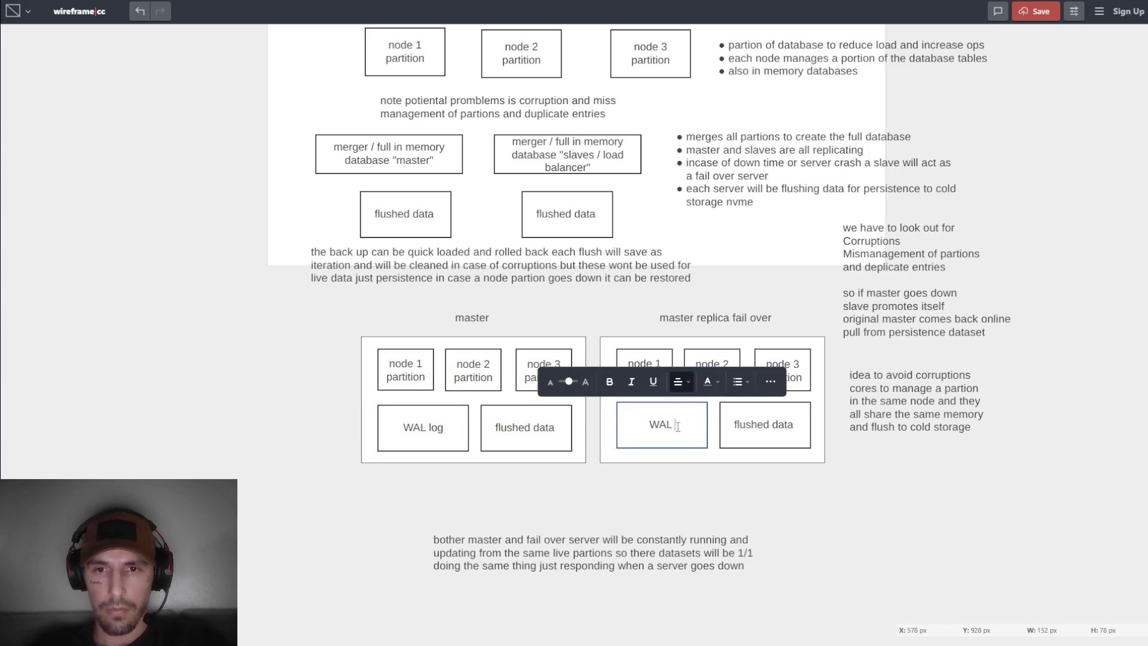
pyautogui.click(685, 509)
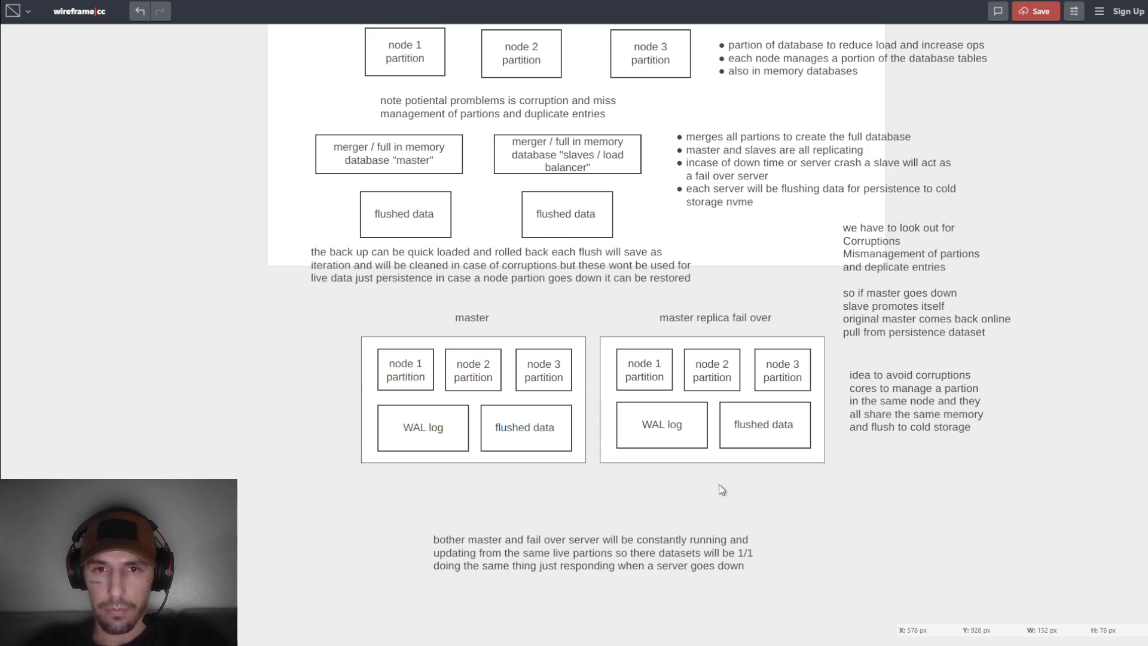
pyautogui.scroll(4, 466, 407)
pyautogui.scroll(-4, 466, 406)
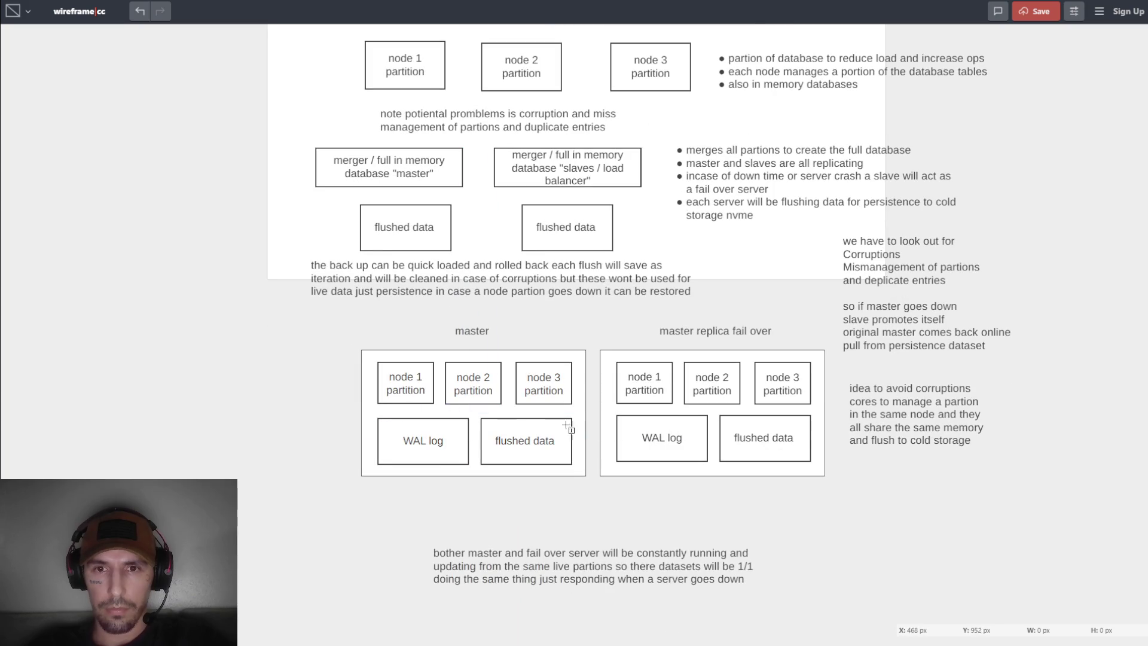
# Move the master/fail over paragraph up to sit just below the two groups.
pyautogui.click(725, 358)
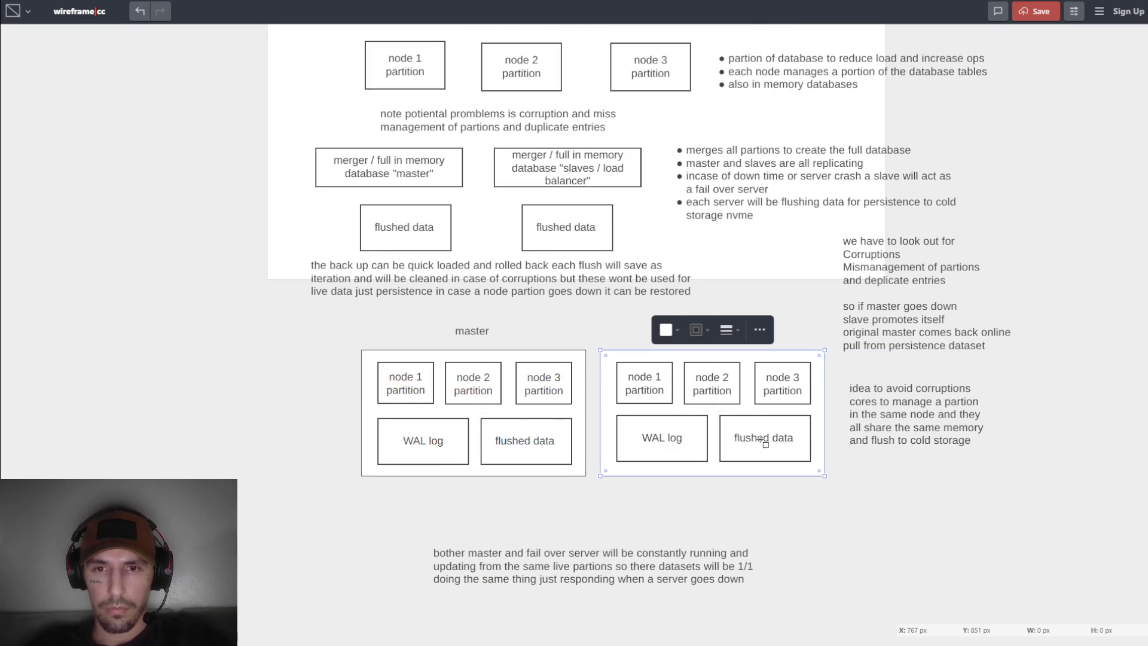
pyautogui.click(788, 509)
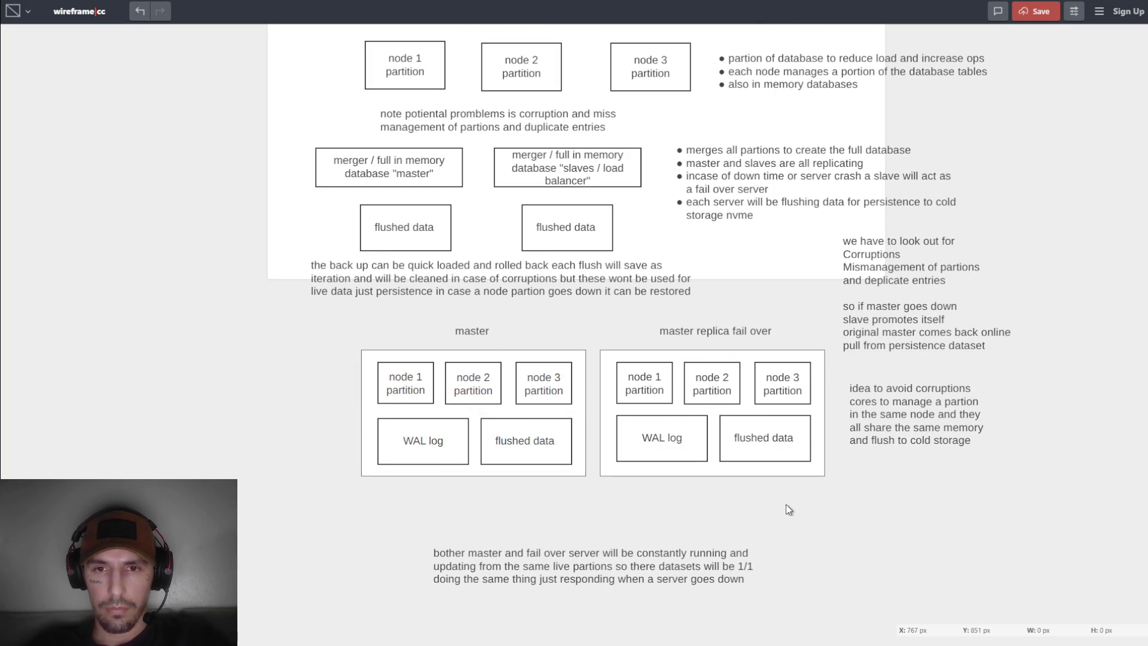
pyautogui.click(589, 558)
pyautogui.moveTo(611, 567); pyautogui.dragTo(612, 517)
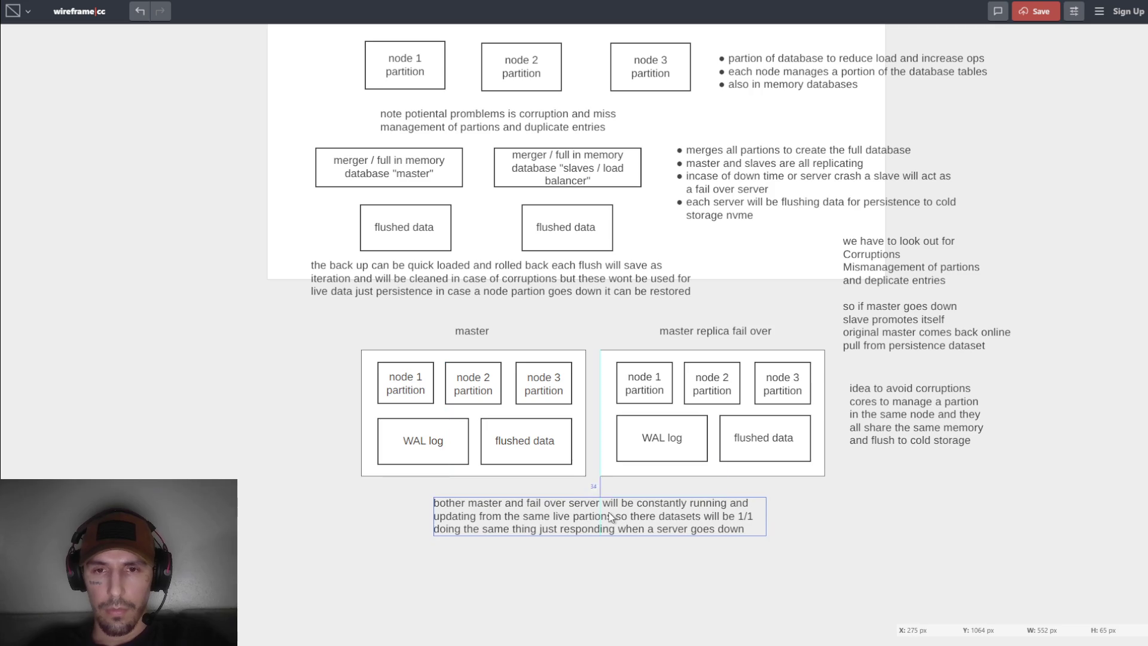
pyautogui.click(747, 555)
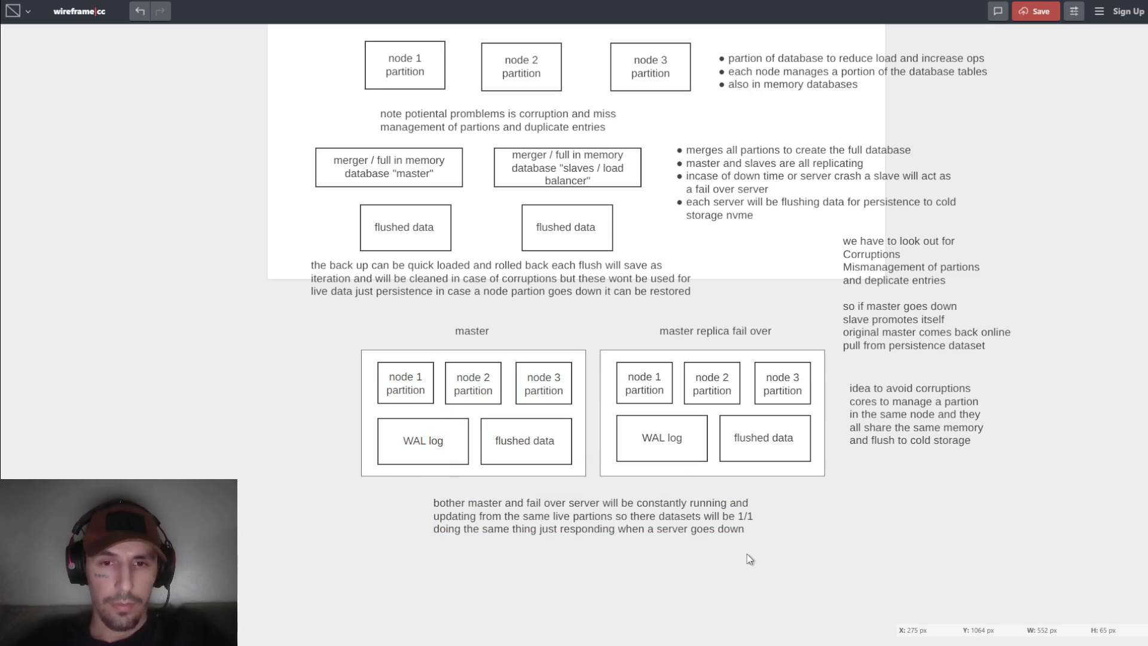
pyautogui.click(543, 446)
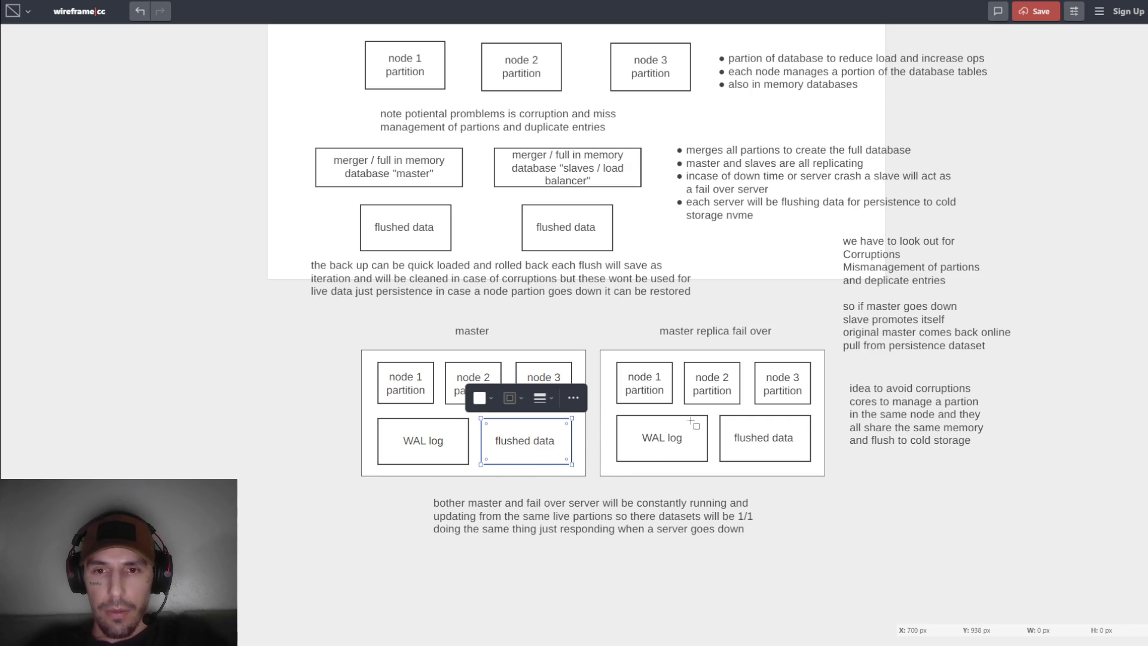
pyautogui.scroll(3, 691, 422)
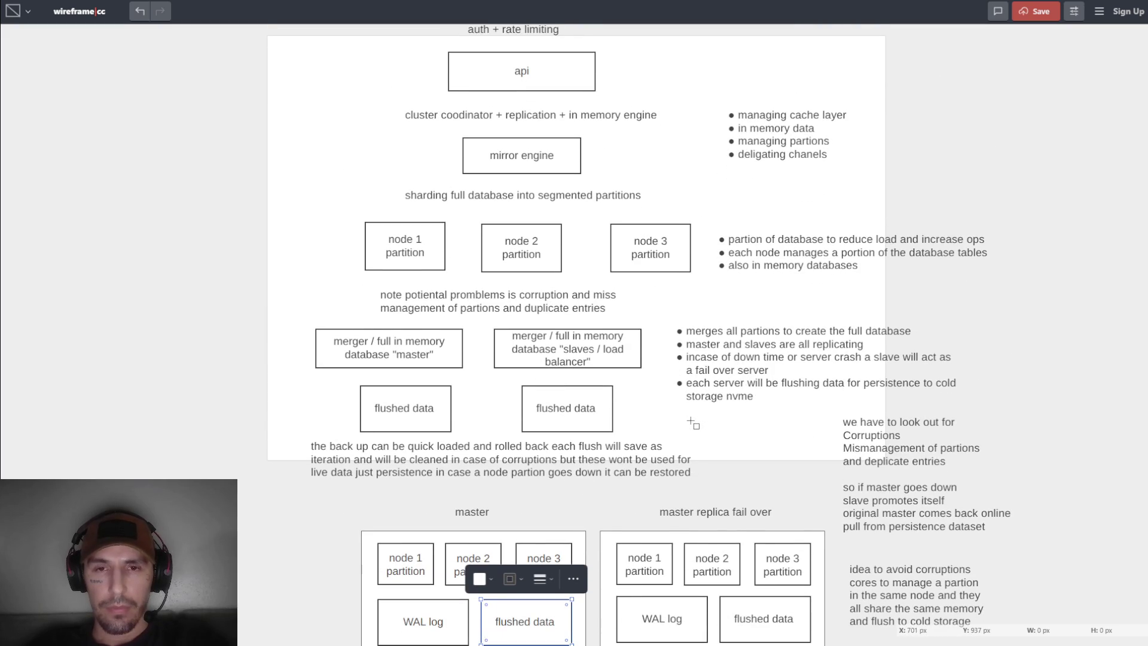
pyautogui.scroll(1, 692, 423)
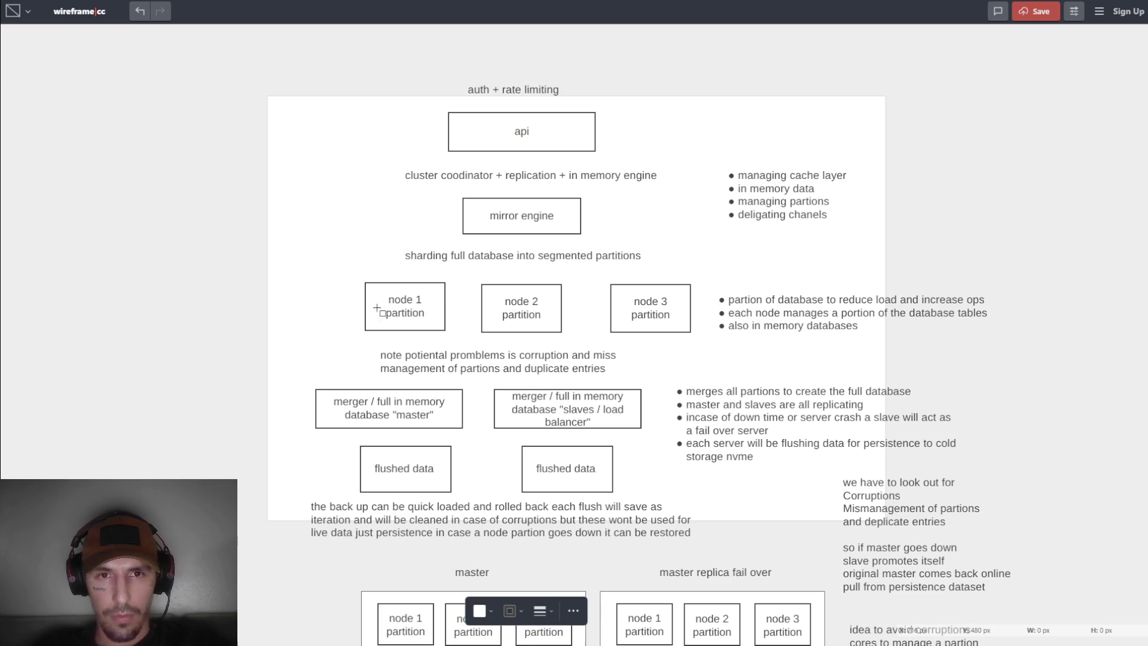
pyautogui.scroll(-5, 374, 309)
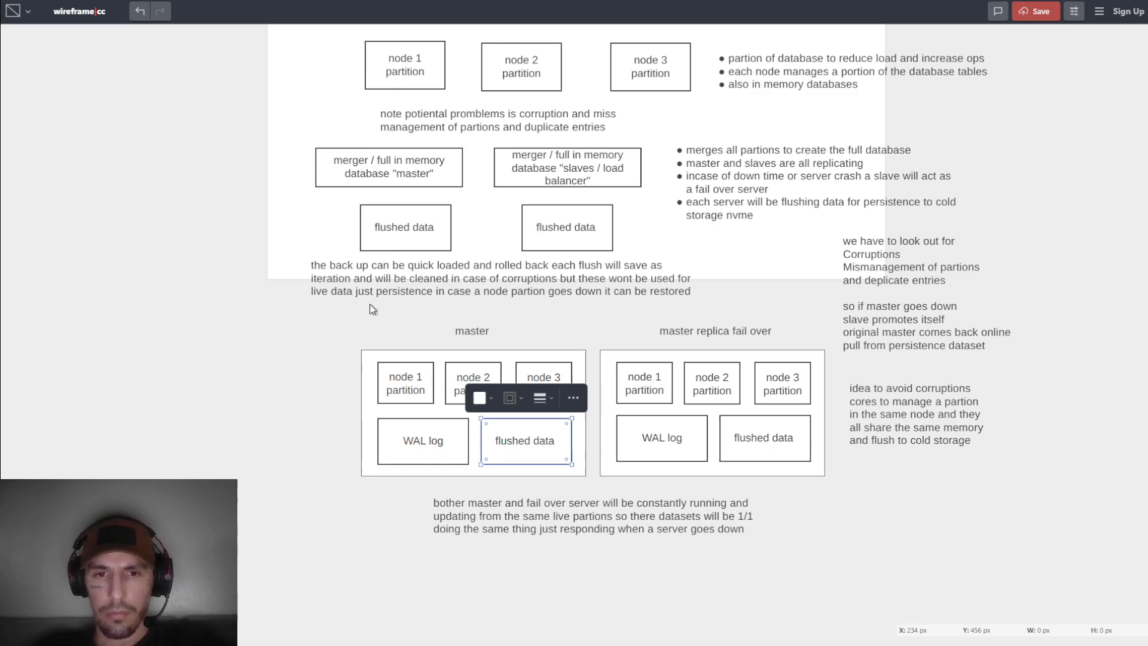
pyautogui.scroll(-1, 370, 307)
pyautogui.click(615, 468)
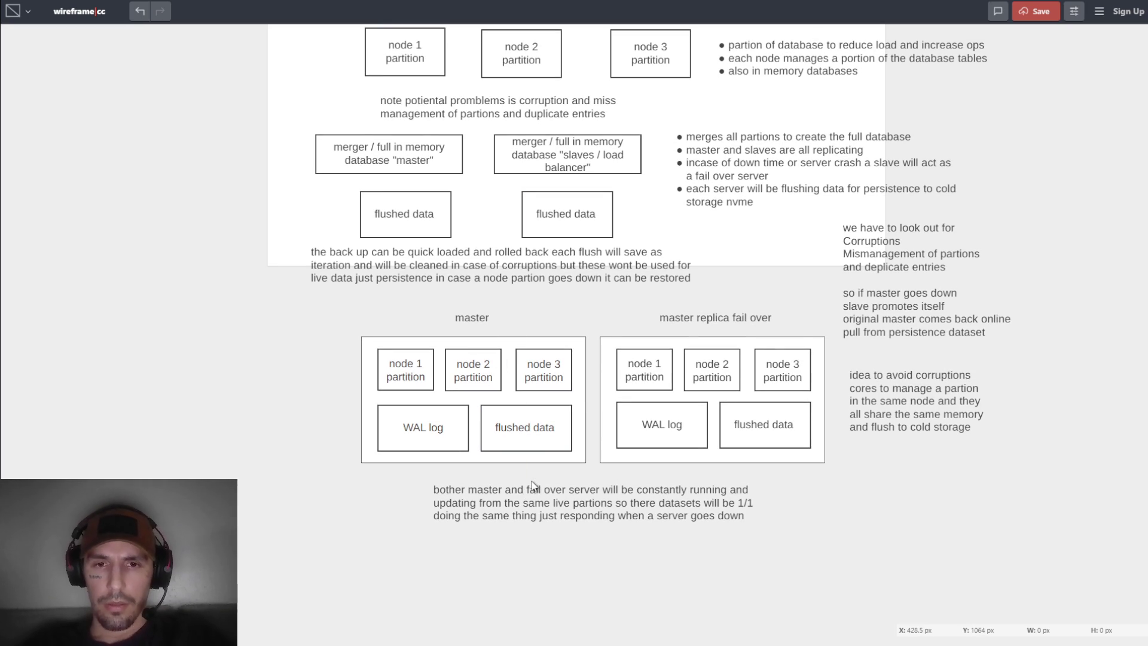
# Paste a copy of the master's flushed data box below the bottom paragraph.
pyautogui.rightClick(553, 485)
pyautogui.click(697, 479)
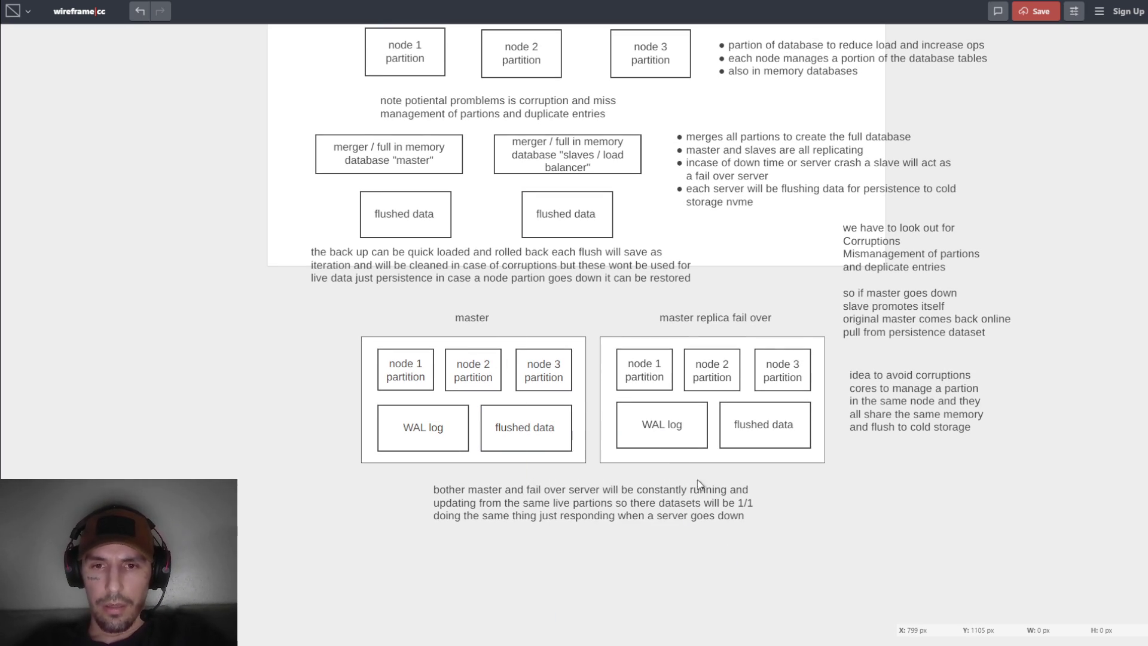
pyautogui.click(565, 441)
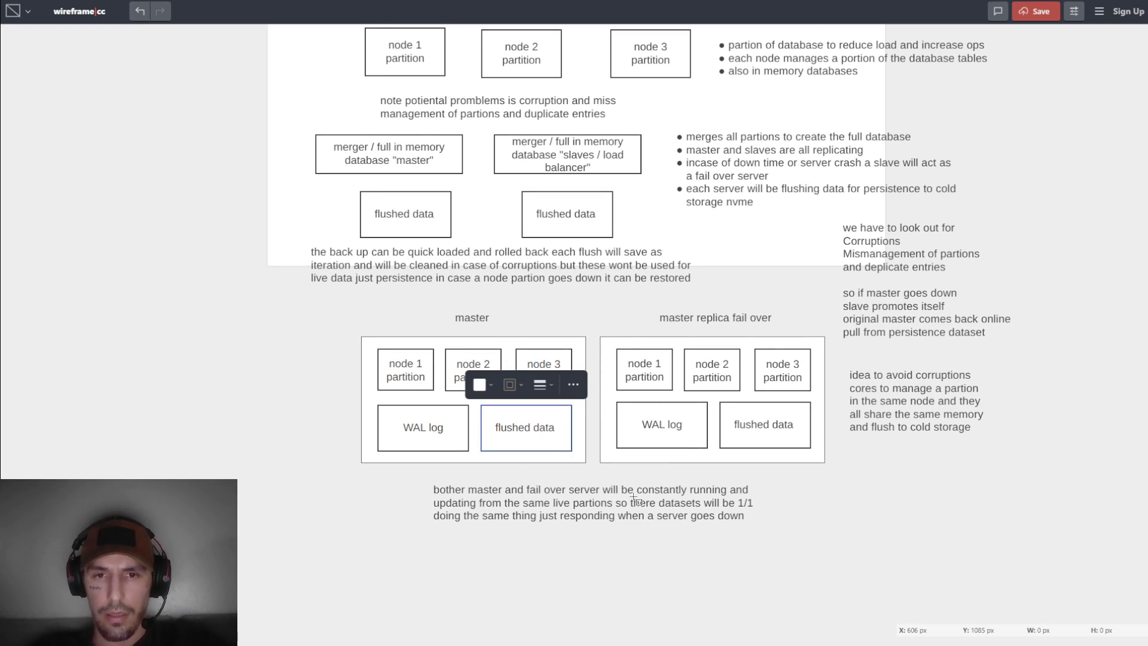
pyautogui.hotkey('ctrl', 'v')
pyautogui.moveTo(597, 329); pyautogui.dragTo(600, 572)
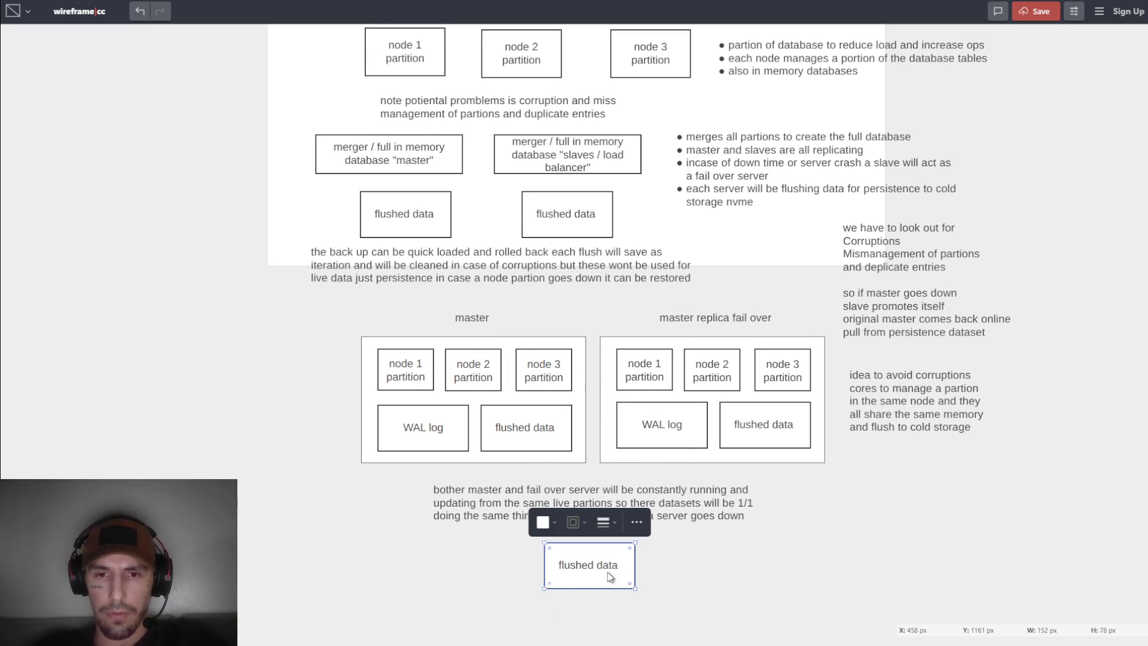
# Shift the standalone flushed data box slightly left into place beneath the paragraph.
pyautogui.click(663, 574)
pyautogui.click(613, 575)
pyautogui.moveTo(616, 576)
pyautogui.mouseDown()
pyautogui.moveTo(557, 582)
pyautogui.moveTo(578, 580)
pyautogui.mouseUp()
pyautogui.click(622, 575)
pyautogui.rightClick(632, 553)
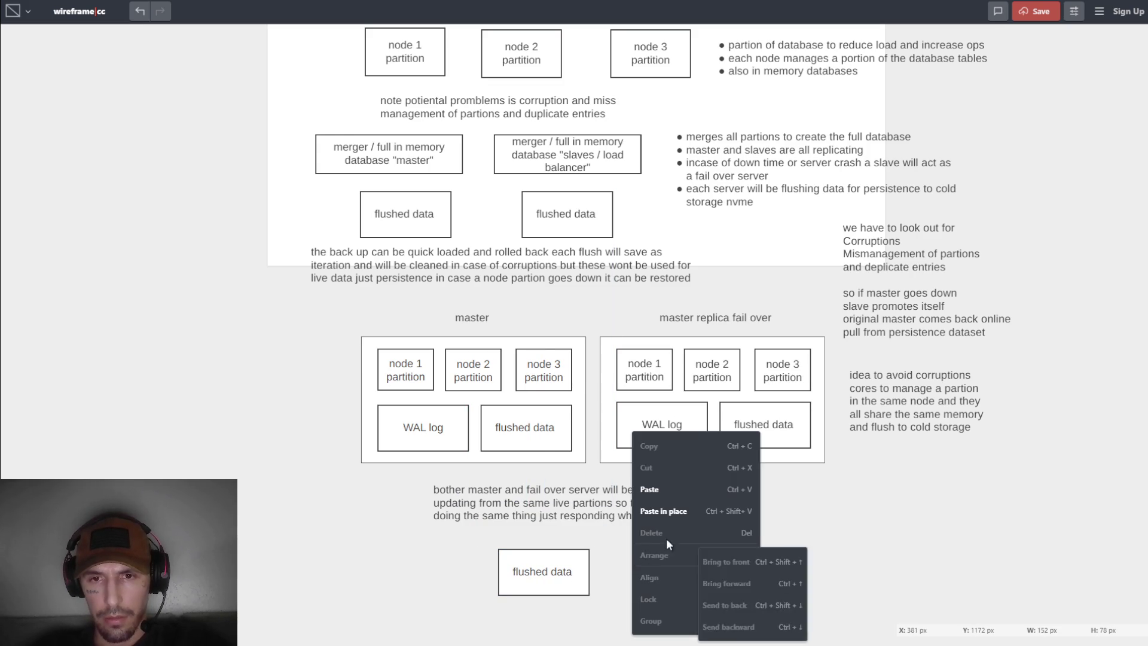
pyautogui.click(604, 571)
pyautogui.click(606, 574)
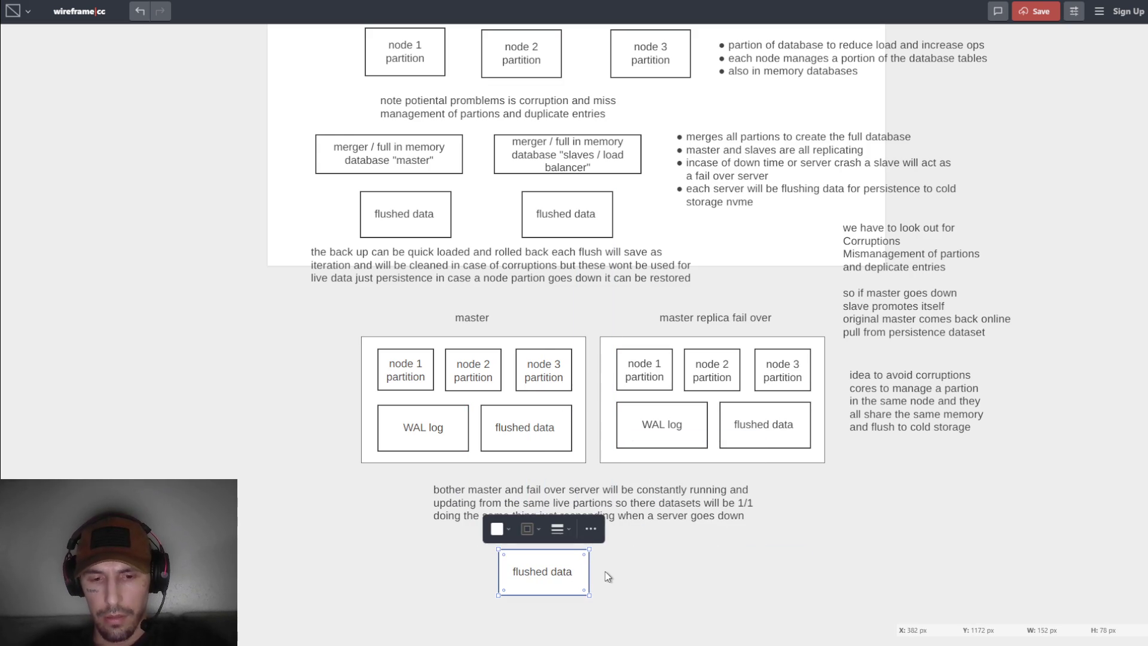
pyautogui.rightClick(617, 575)
pyautogui.click(619, 566)
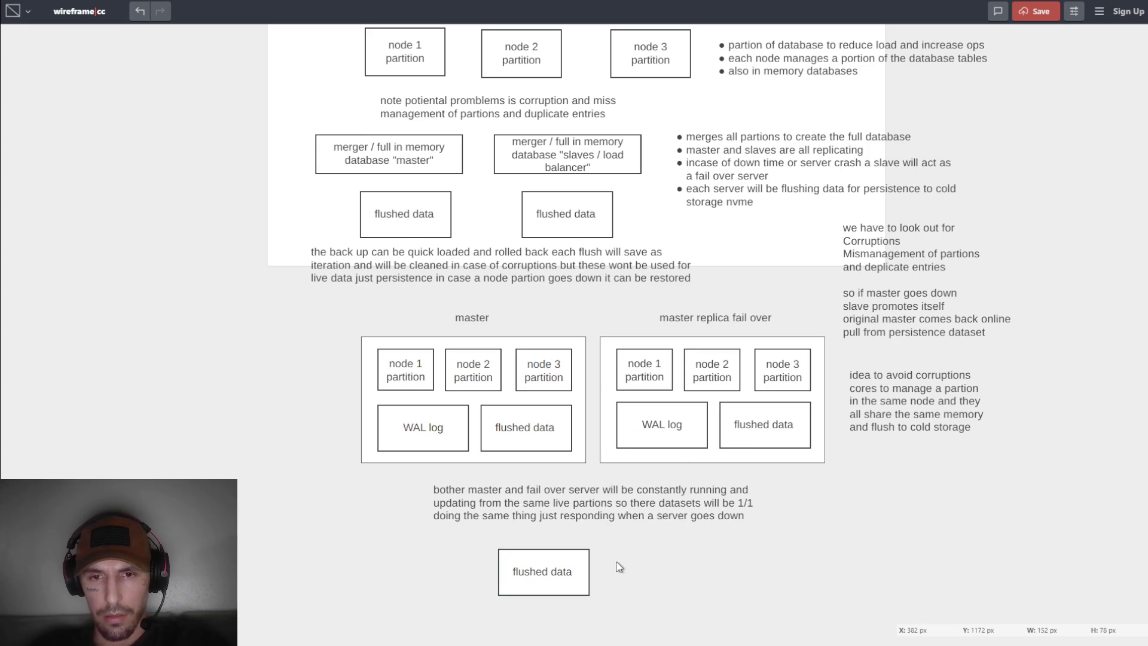
# Add a note proposing a new human-readable or custom-compressed dataset file type that encrypts and decrypts fast.
pyautogui.doubleClick(619, 566)
pyautogui.write('create nw')
pyautogui.press('BackSpace')
pyautogui.press('BackSpace')
pyautogui.write('ew file thype for store d')
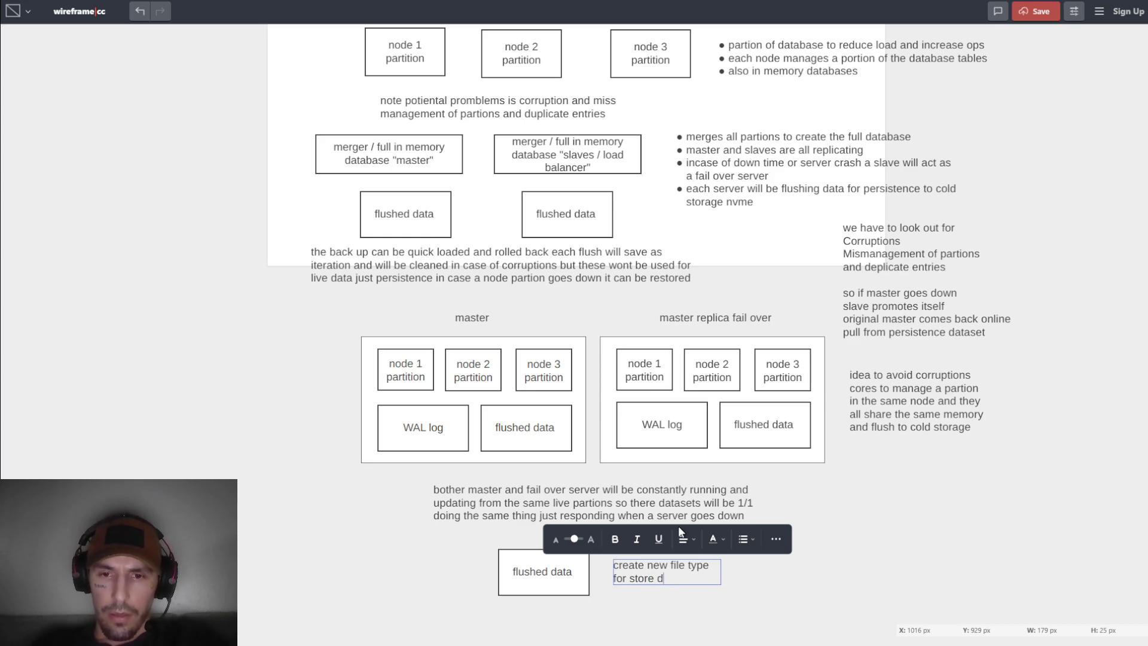
pyautogui.write('ataset in')
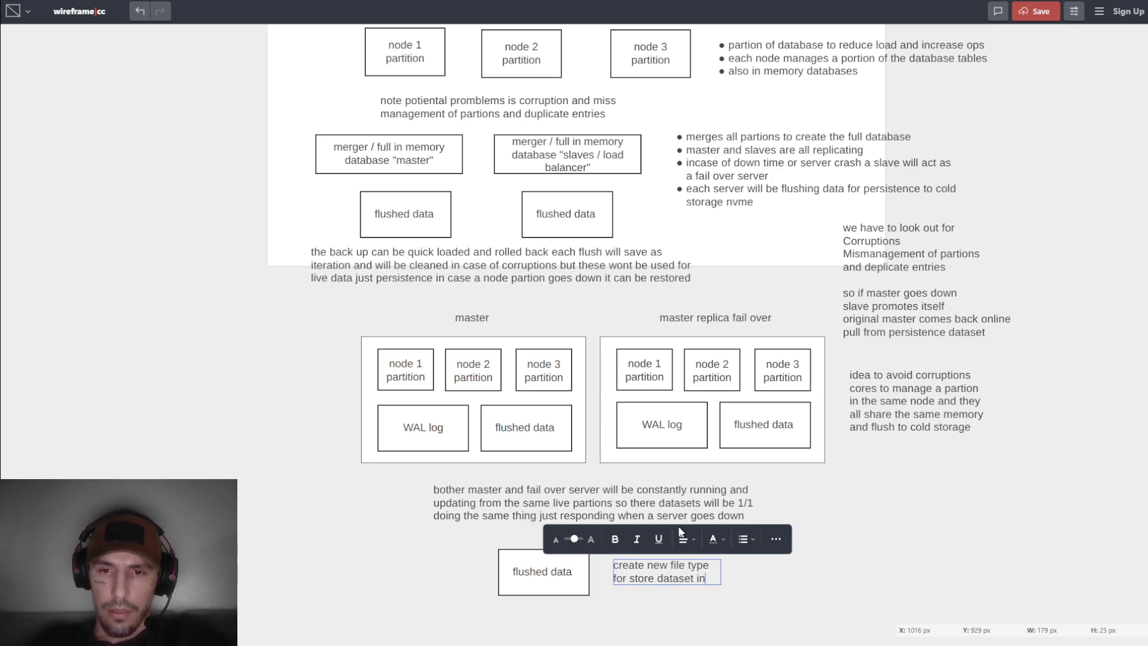
pyautogui.press('BackSpace')
pyautogui.press('BackSpace')
pyautogui.write('and make it human read')
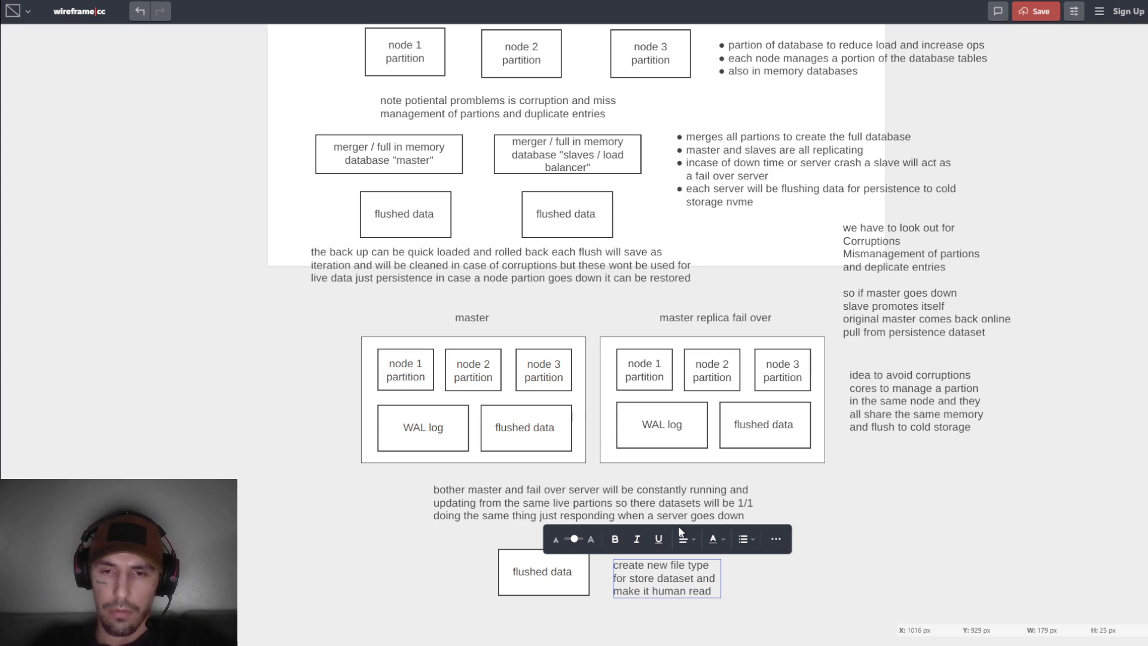
pyautogui.write('able o')
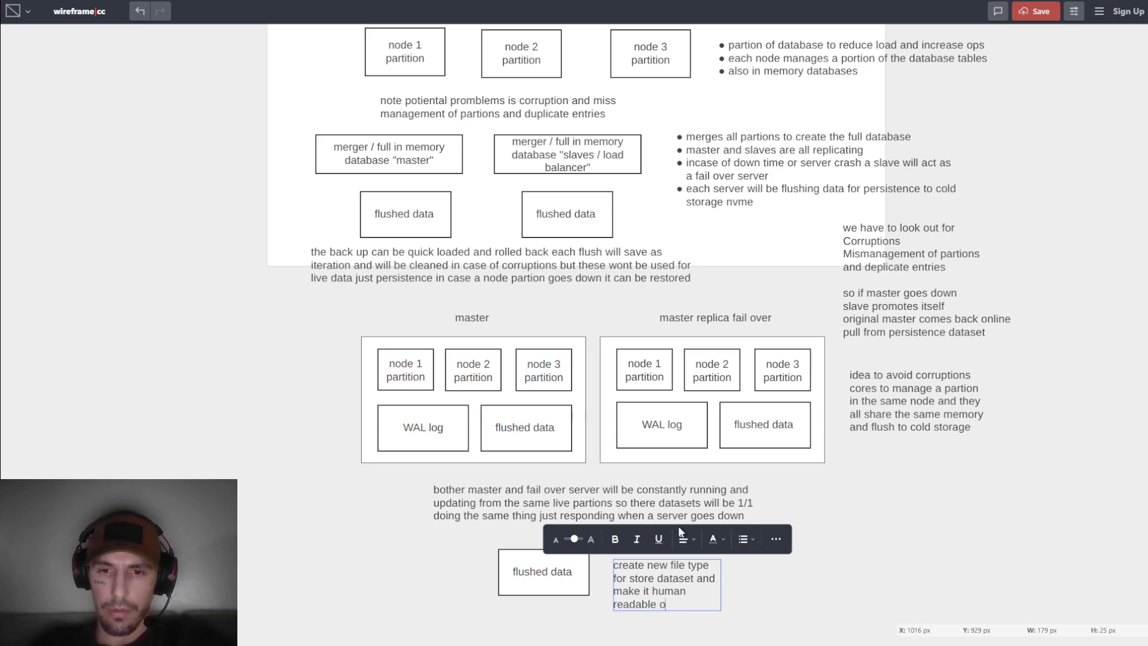
pyautogui.write('r a custom e')
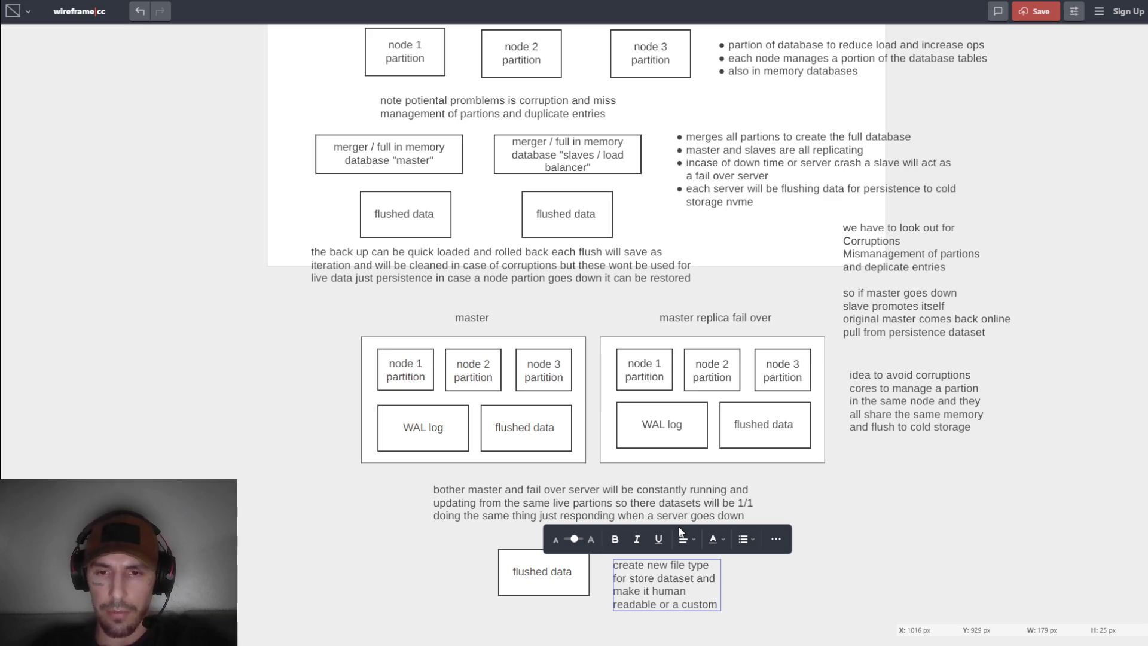
pyautogui.press('BackSpace')
pyautogui.write('compr')
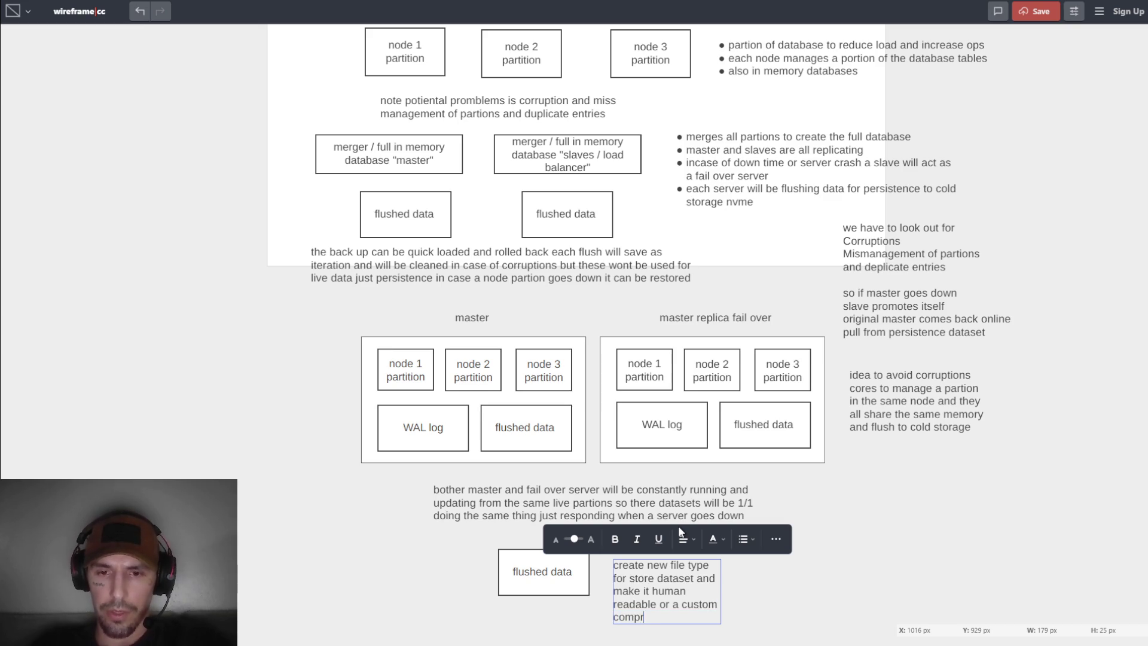
pyautogui.write('ession that ')
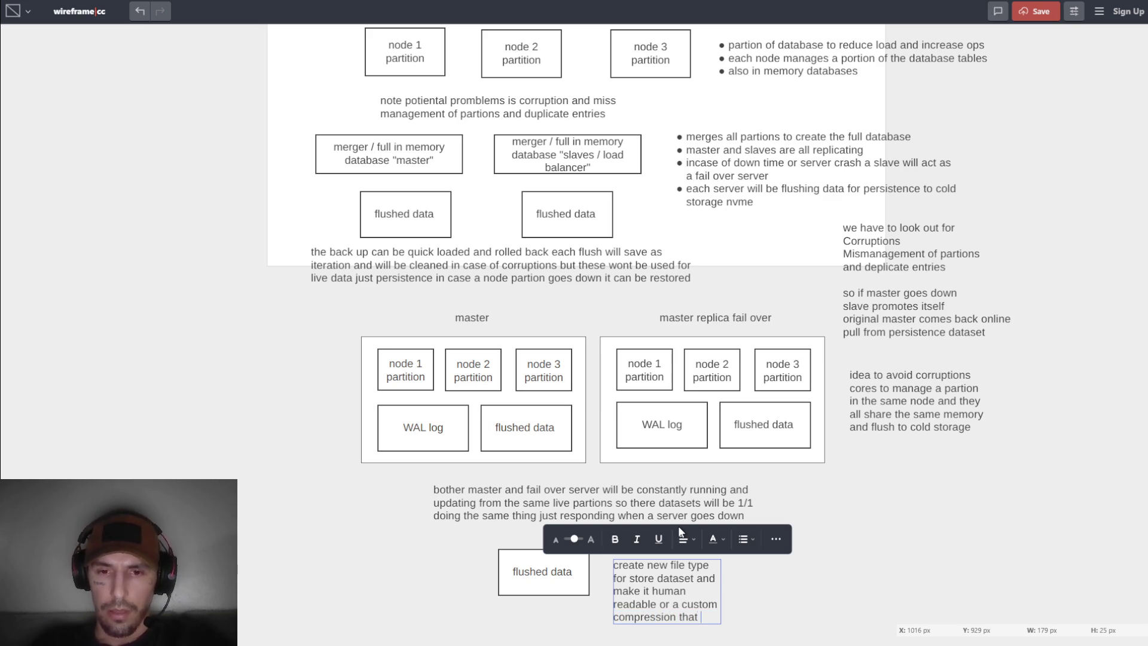
pyautogui.write('can be ')
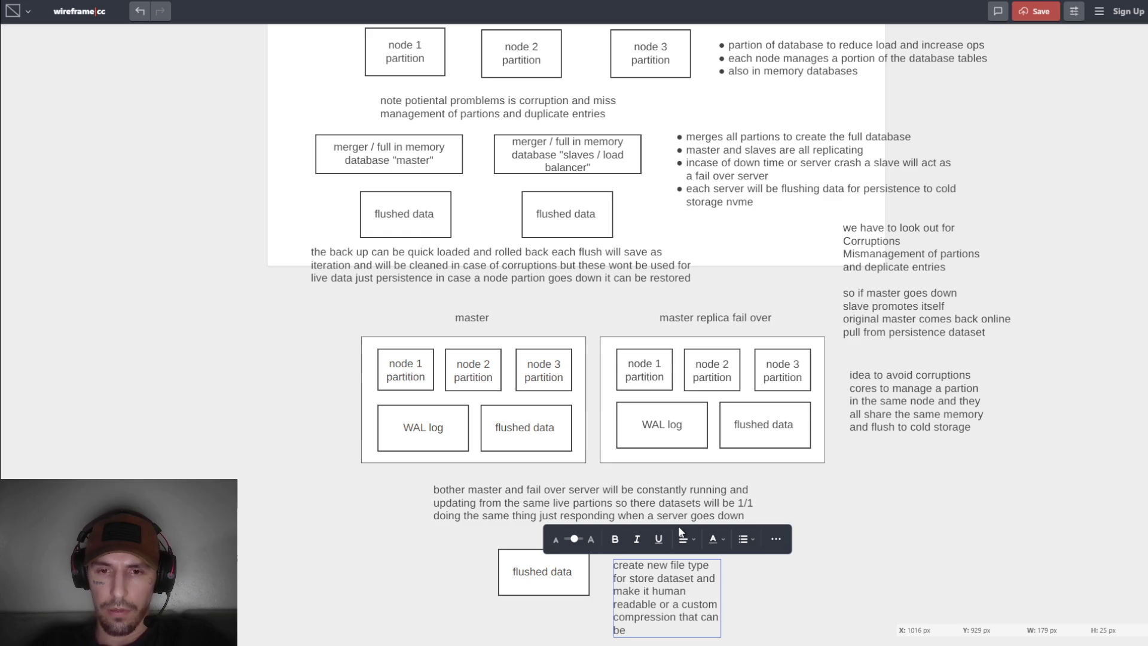
pyautogui.write('encrypted and de')
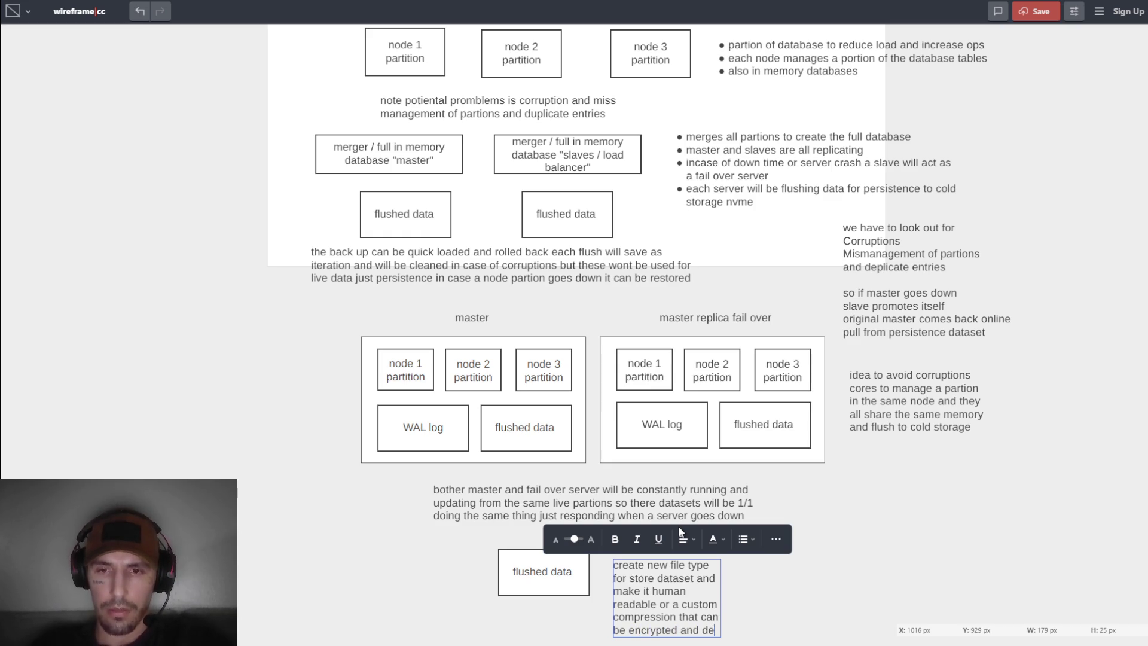
pyautogui.press('BackSpace')
pyautogui.write('de')
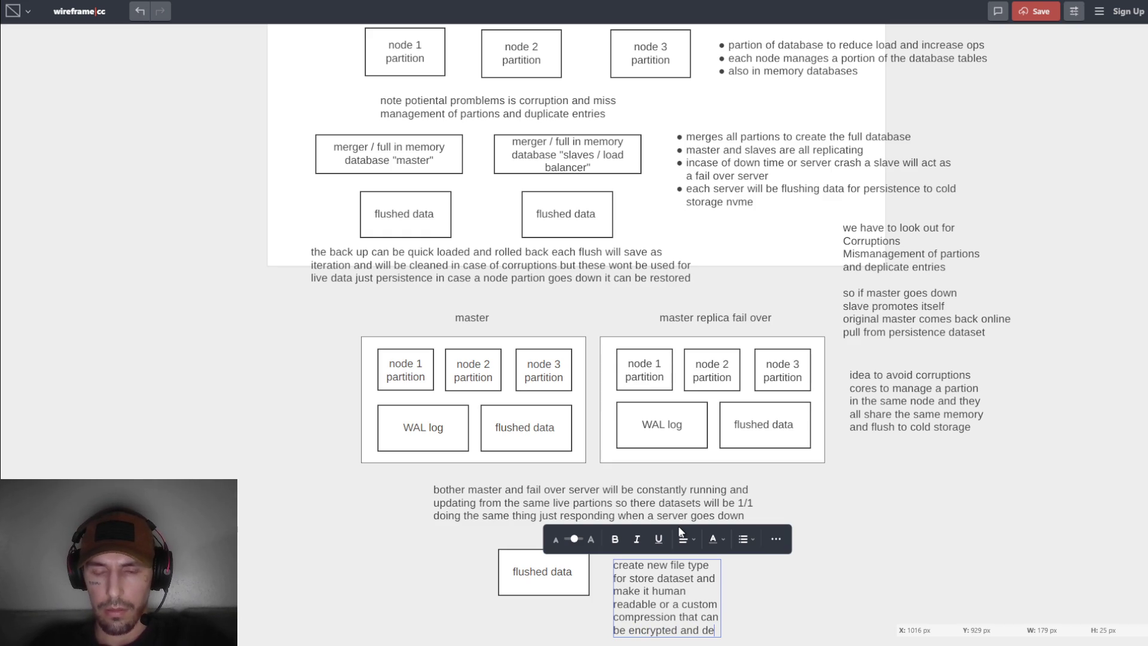
pyautogui.write('crypted fast')
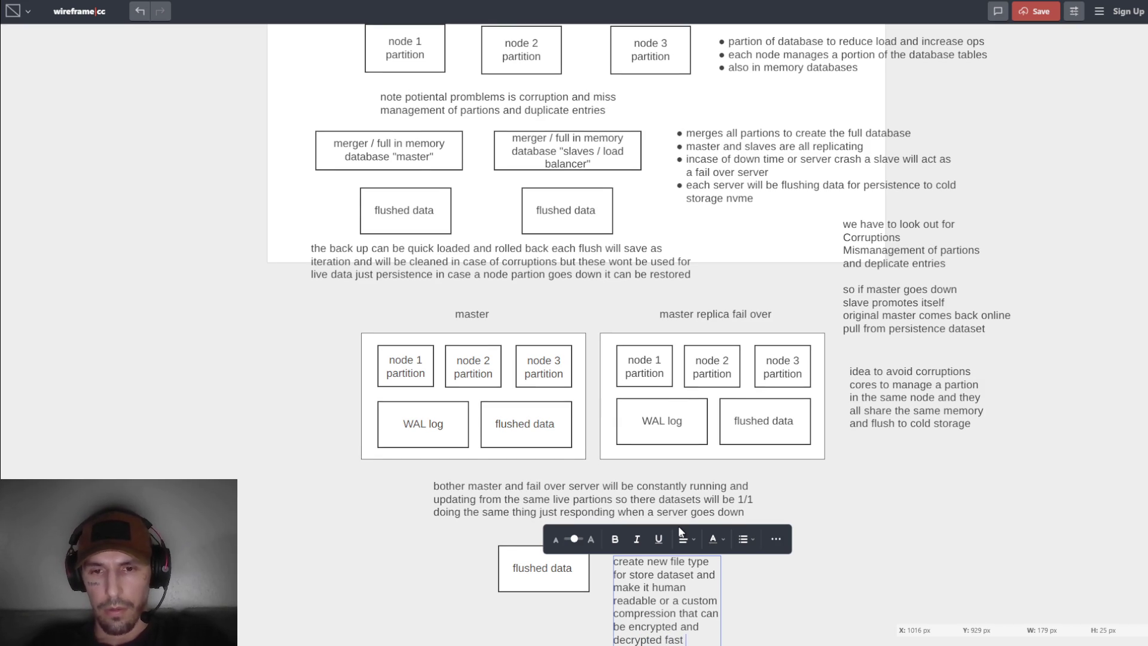
# Widen the file type note so it wraps onto three lines.
pyautogui.hotkey('ctrl', 'a')
pyautogui.click(730, 605)
pyautogui.click(716, 601)
pyautogui.moveTo(723, 598)
pyautogui.mouseDown()
pyautogui.moveTo(981, 597)
pyautogui.moveTo(878, 592)
pyautogui.mouseUp()
pyautogui.hotkey('ctrl', 'a')
pyautogui.click(743, 622)
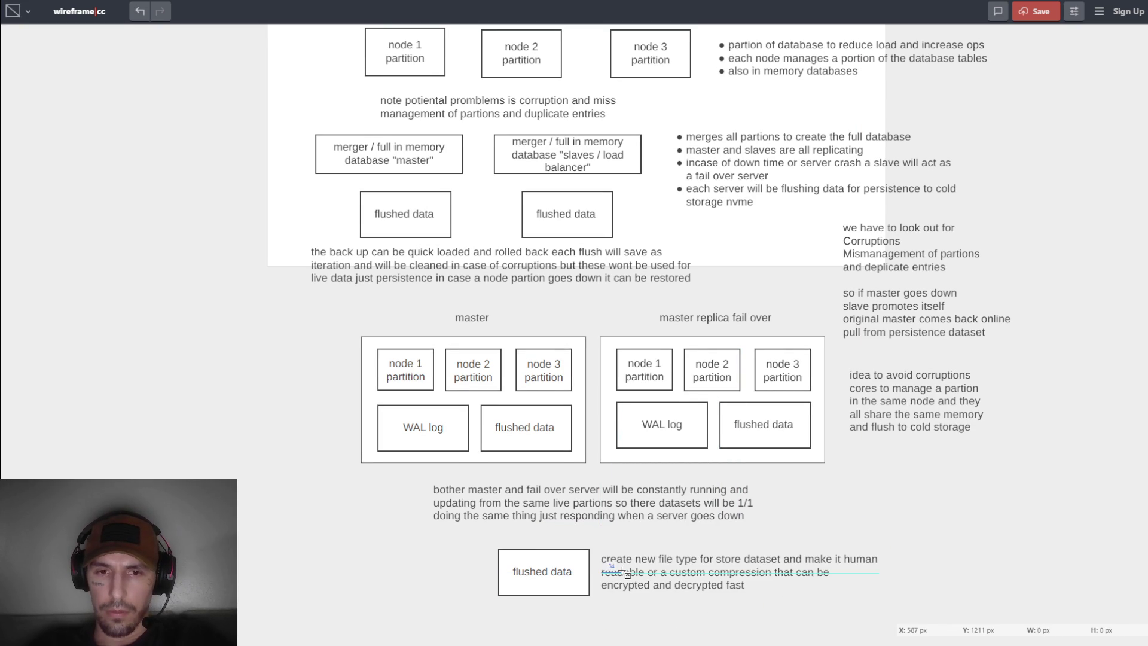
pyautogui.click(585, 581)
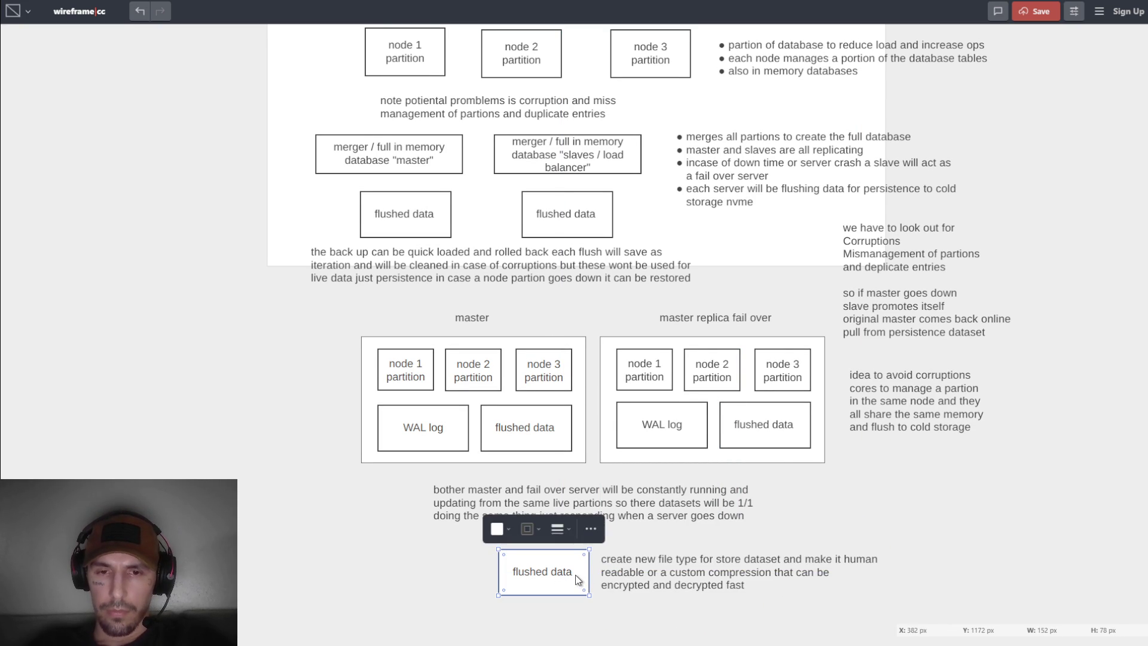
# Add '.ouro' on a second line so the bottom box reads 'flushed data .ouro'.
pyautogui.doubleClick(573, 575)
pyautogui.click(574, 573)
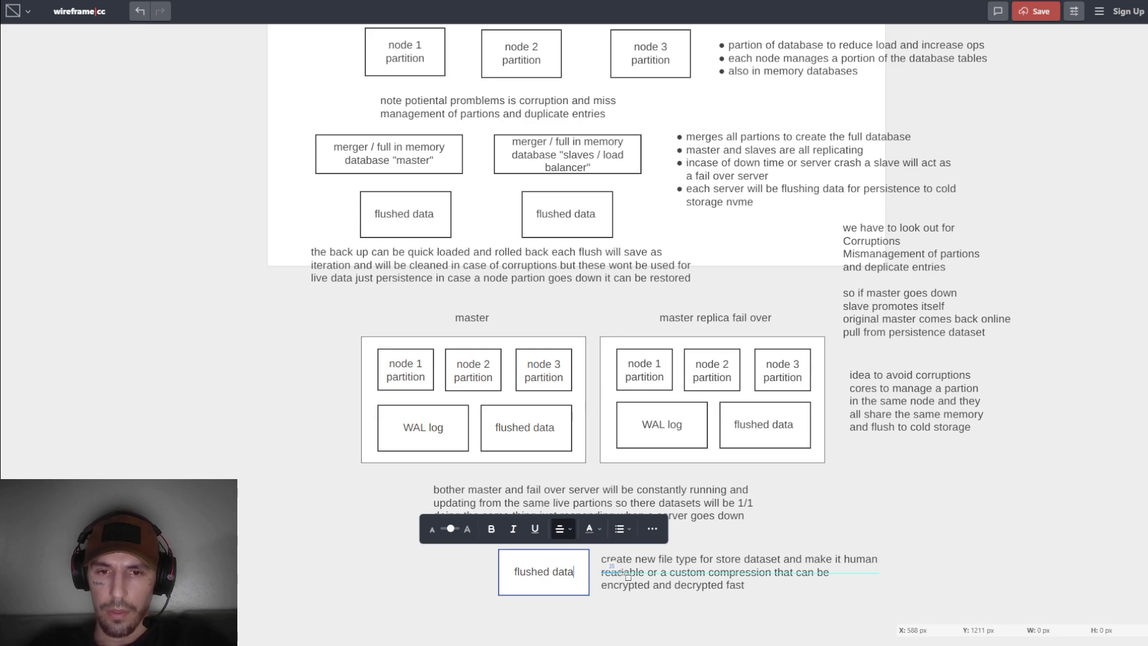
pyautogui.press('Return')
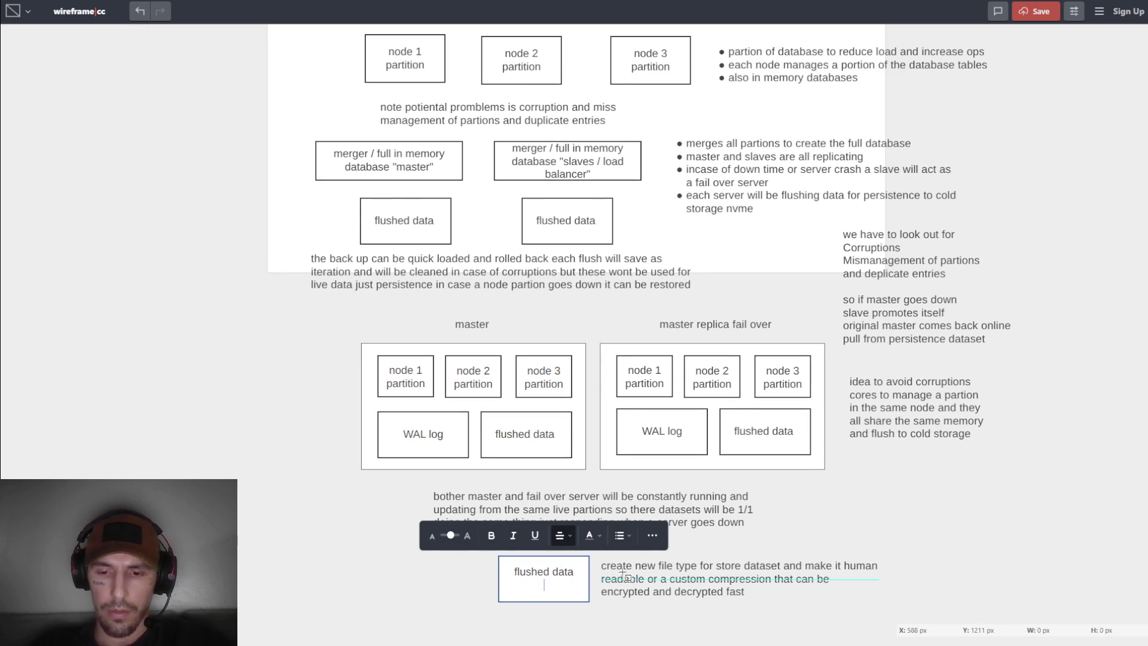
pyautogui.write('.ouro')
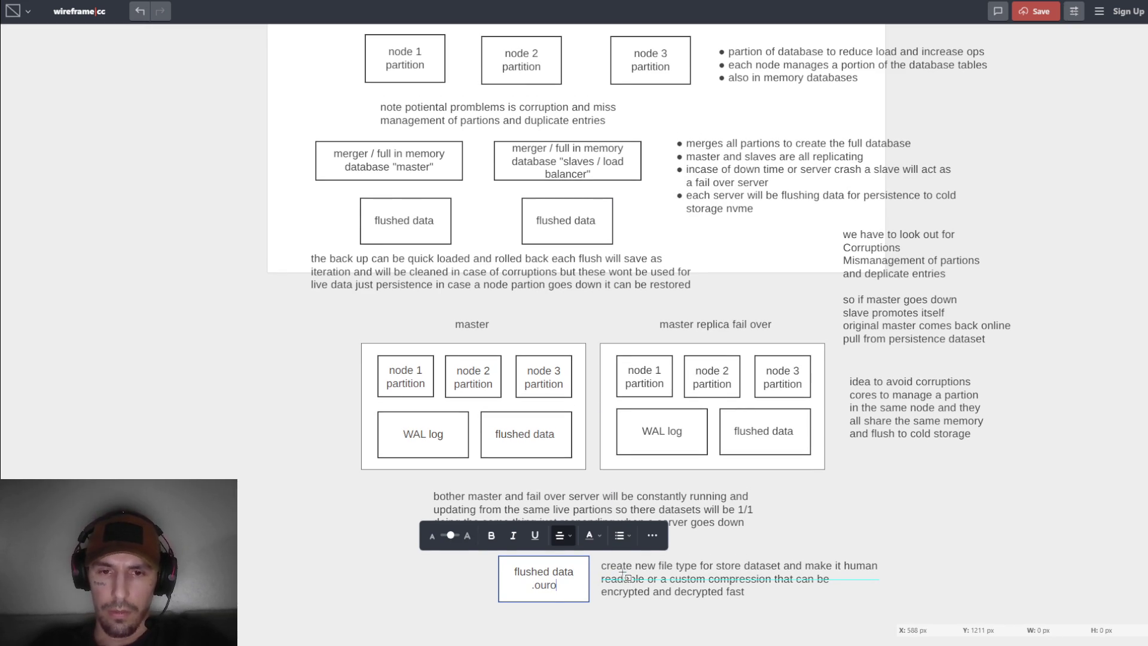
pyautogui.click(637, 603)
pyautogui.scroll(5, 748, 357)
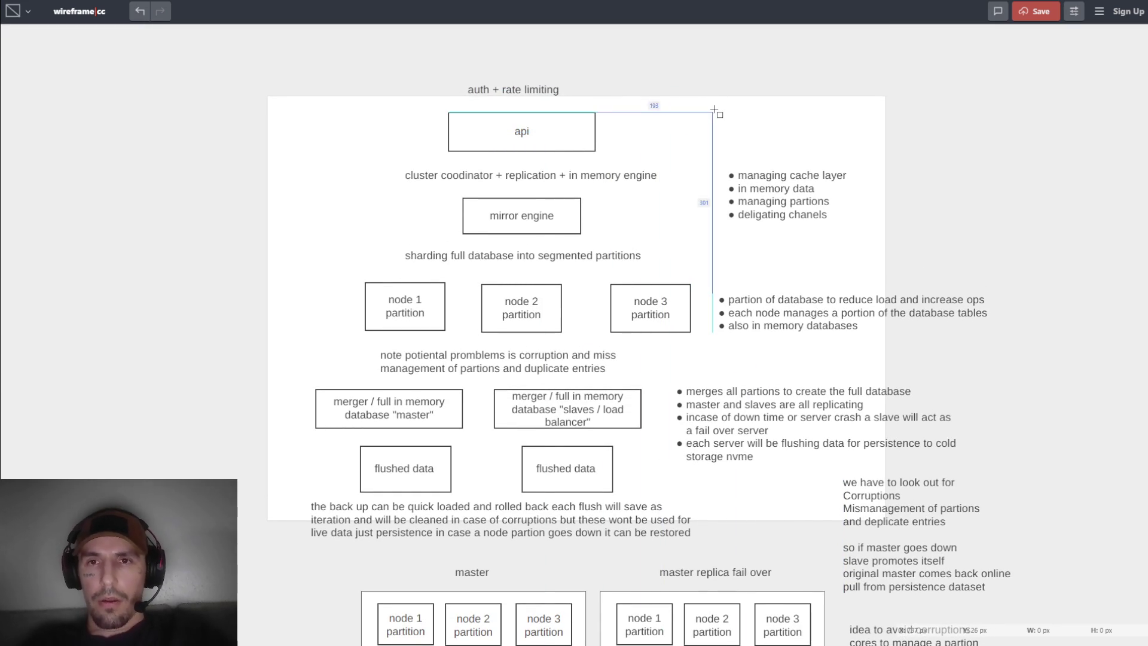
# Create a text box reading 'OuroborosDB' as the diagram title.
pyautogui.rightClick(269, 103)
pyautogui.click(304, 80)
pyautogui.moveTo(267, 85)
pyautogui.mouseDown()
pyautogui.moveTo(434, 166)
pyautogui.moveTo(398, 131)
pyautogui.mouseUp()
pyautogui.click(293, 65)
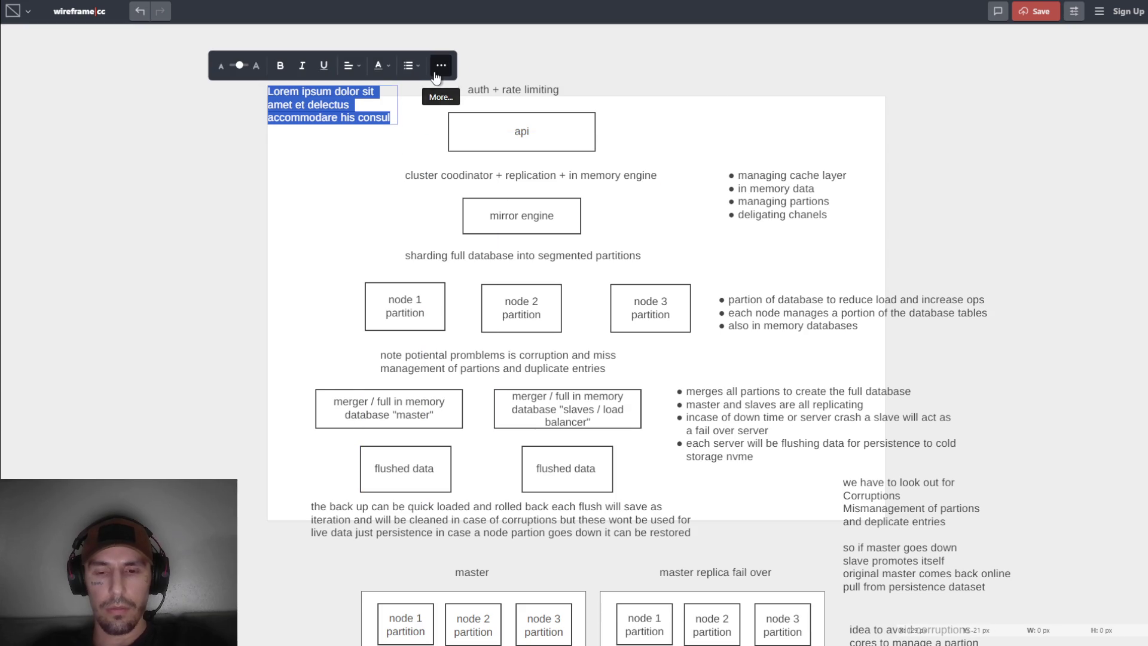
pyautogui.write('ouroboros')
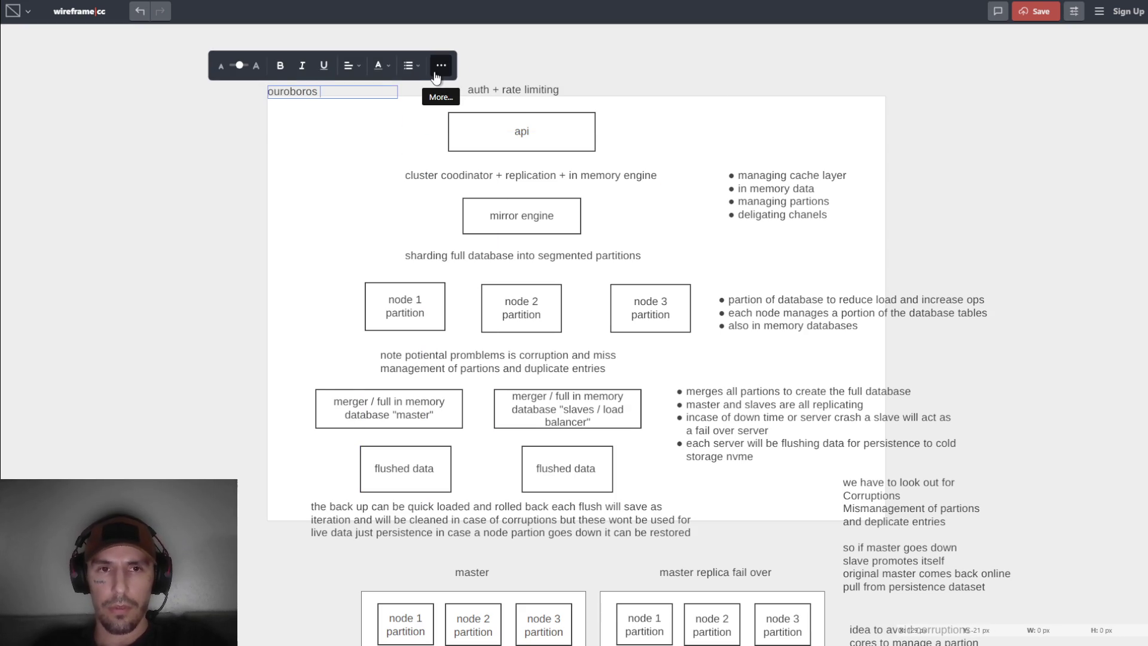
pyautogui.write('DB')
pyautogui.press('BackSpace')
pyautogui.write('O')
pyautogui.click(495, 117)
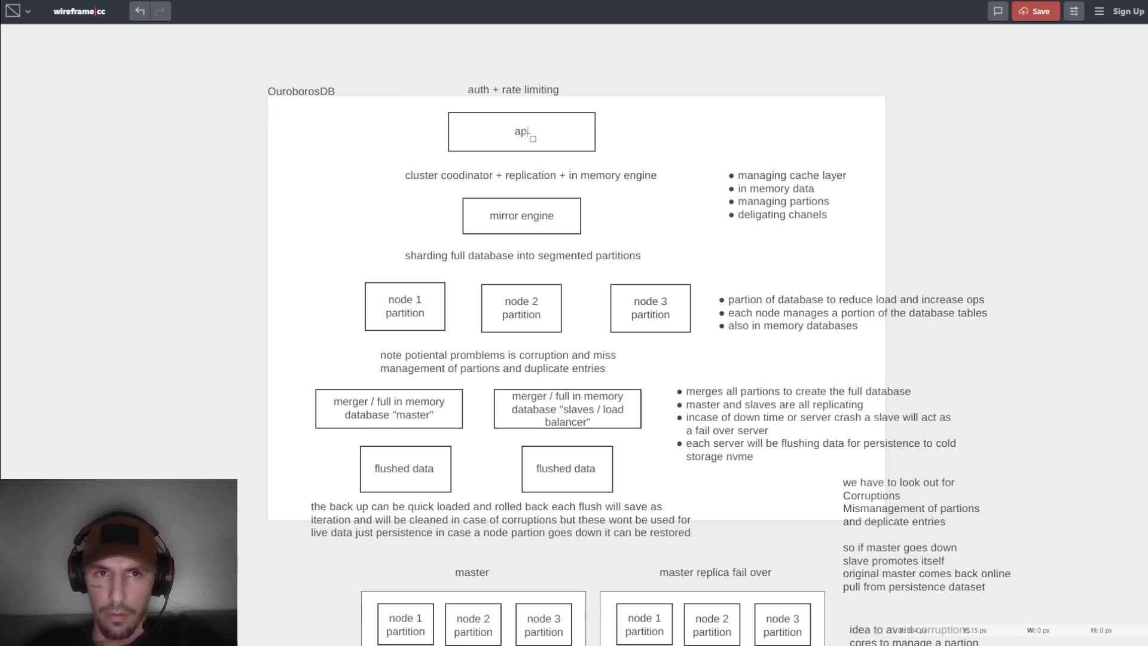
# Move the OuroborosDB title to sit right beside the api box.
pyautogui.click(302, 91)
pyautogui.moveTo(302, 92)
pyautogui.mouseDown()
pyautogui.moveTo(504, 136)
pyautogui.moveTo(480, 160)
pyautogui.moveTo(690, 141)
pyautogui.mouseUp()
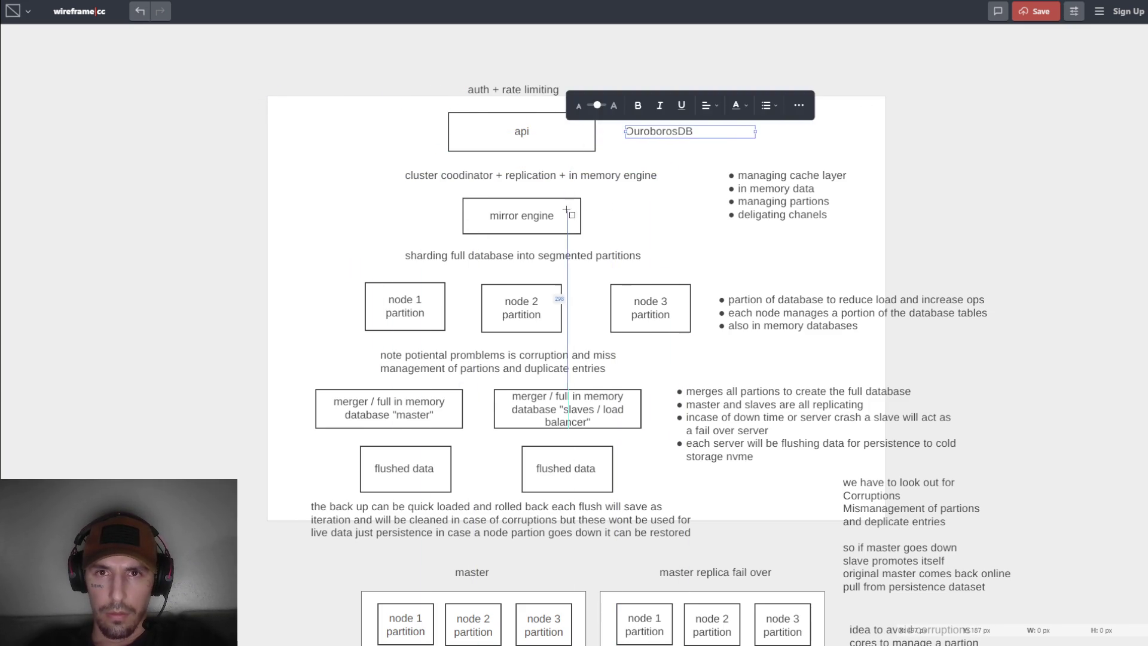
pyautogui.click(184, 156)
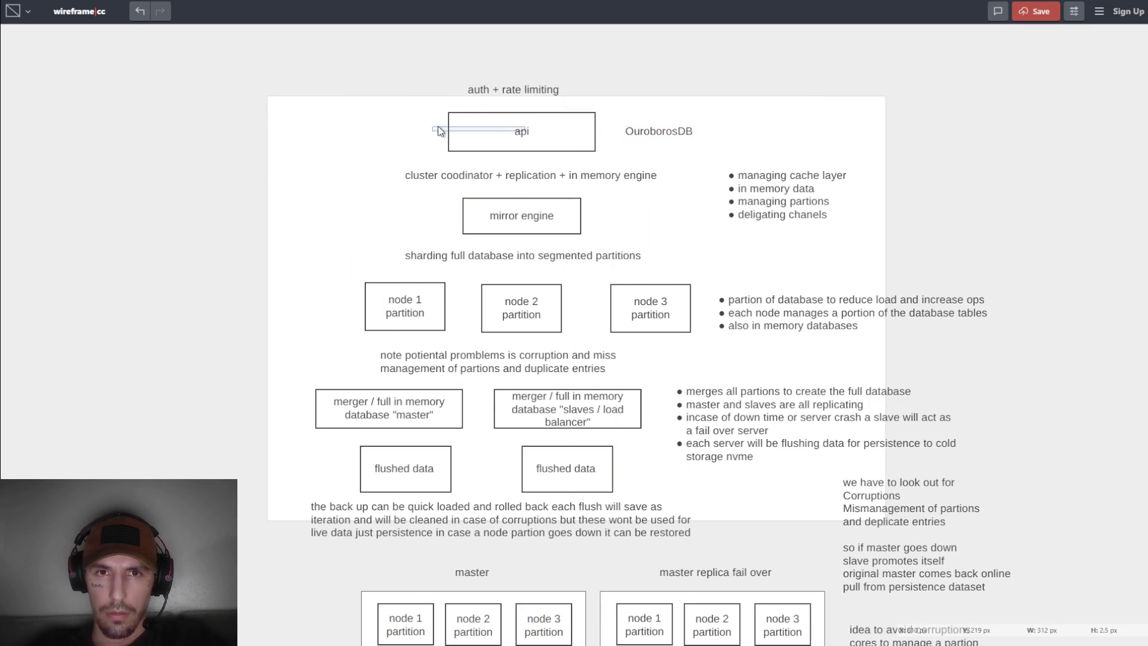
pyautogui.click(672, 134)
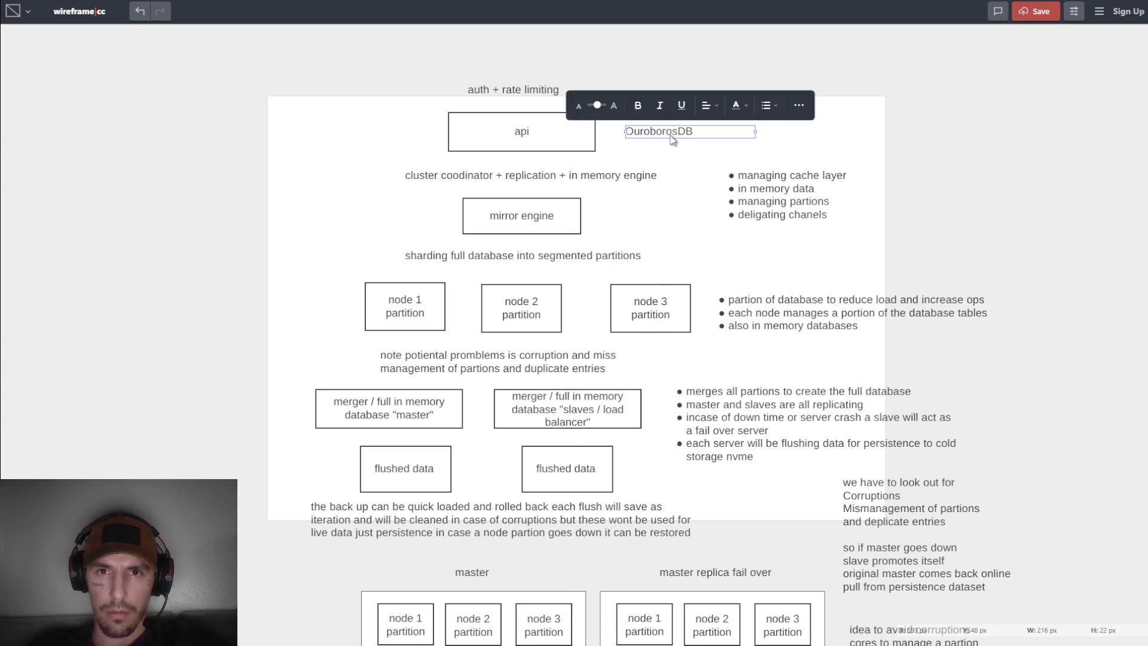
pyautogui.click(575, 188)
pyautogui.scroll(-4, 661, 182)
# Nudge the 'the back up can be...' paragraph under the flushed data boxes slightly right and down.
pyautogui.scroll(2, 661, 182)
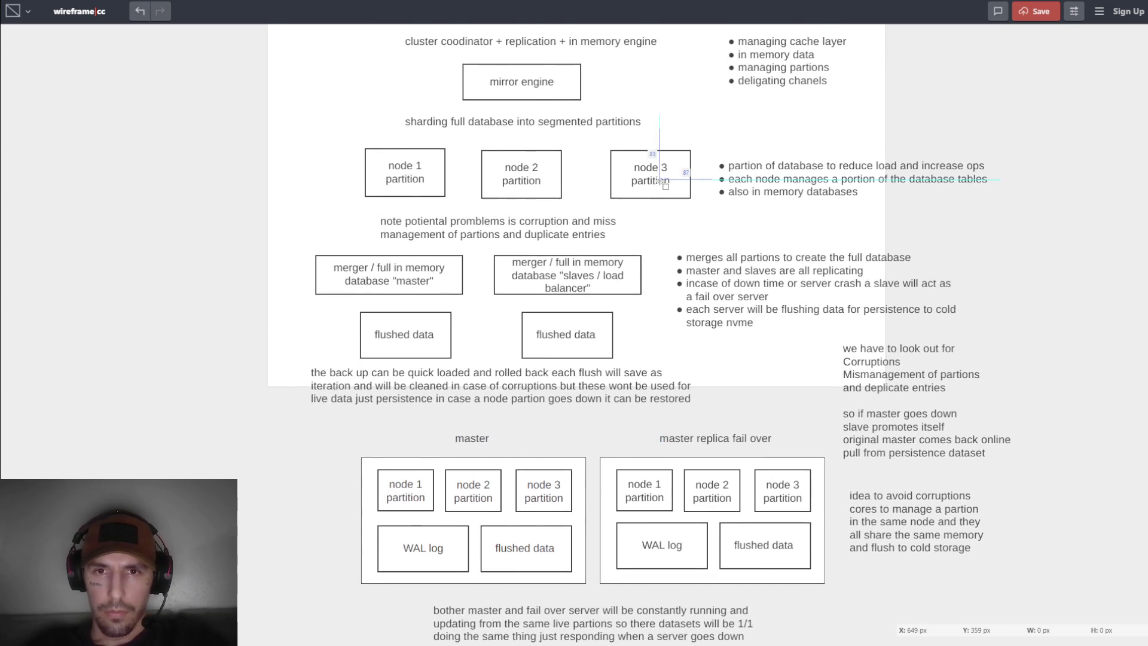
pyautogui.scroll(1, 661, 182)
pyautogui.scroll(-2, 618, 160)
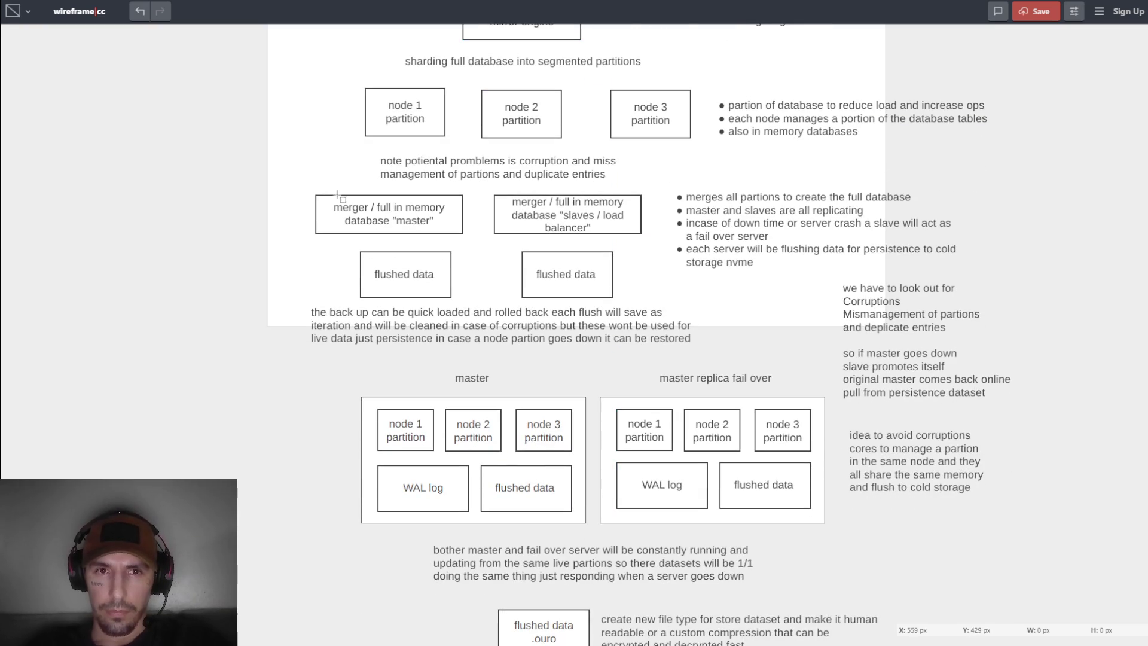
pyautogui.scroll(-1, 289, 180)
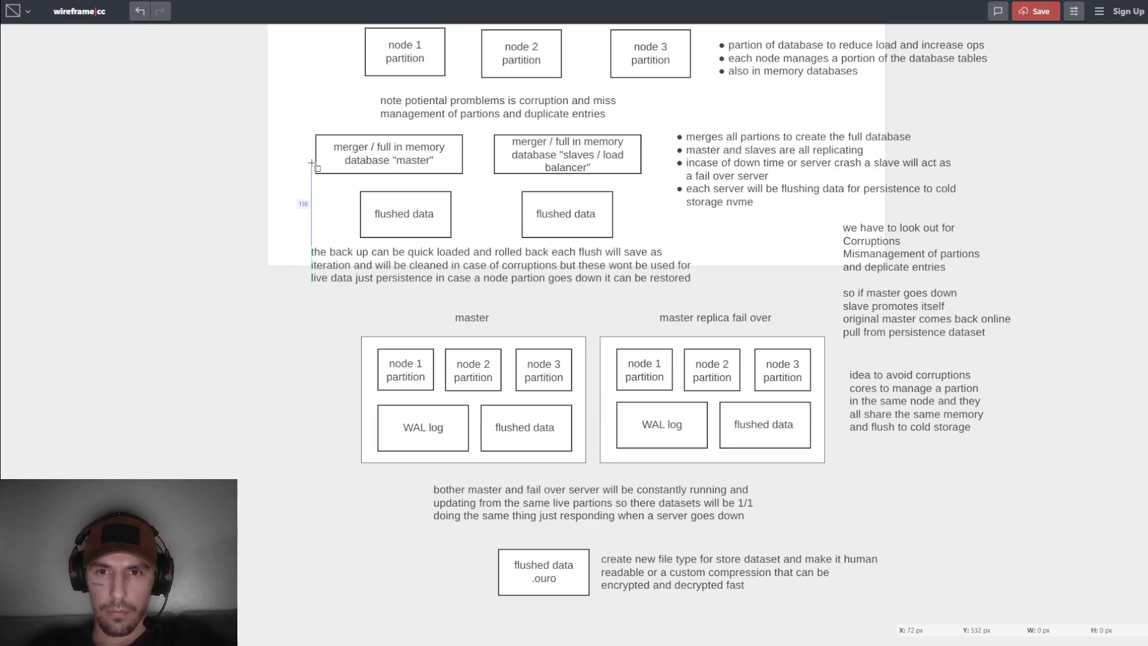
pyautogui.scroll(1, 302, 191)
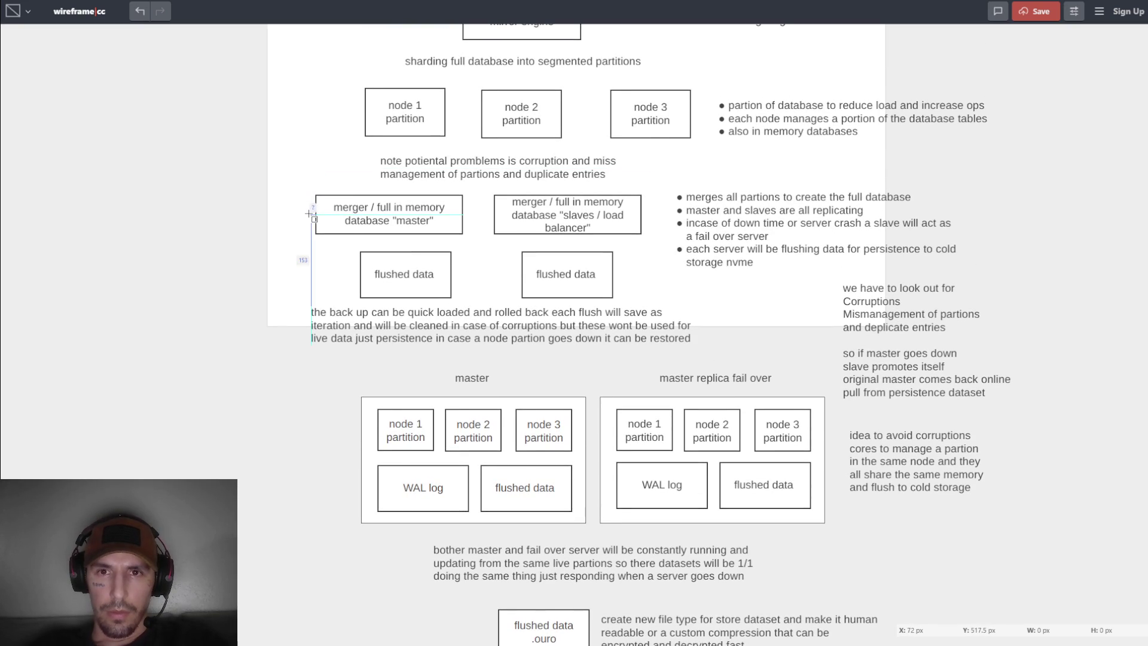
pyautogui.click(513, 327)
pyautogui.moveTo(512, 327); pyautogui.dragTo(518, 335)
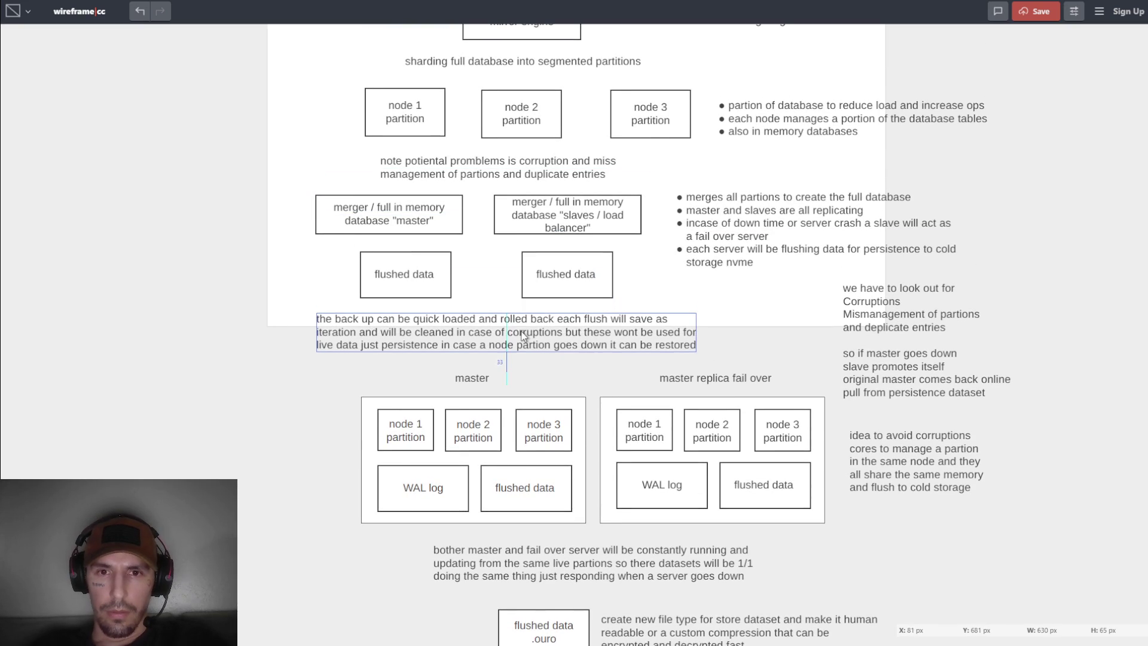
# Make one more small drag adjustment near the flushed data boxes, then deselect the paragraph.
pyautogui.scroll(-1, 597, 299)
pyautogui.scroll(3, 661, 281)
pyautogui.scroll(-2, 662, 281)
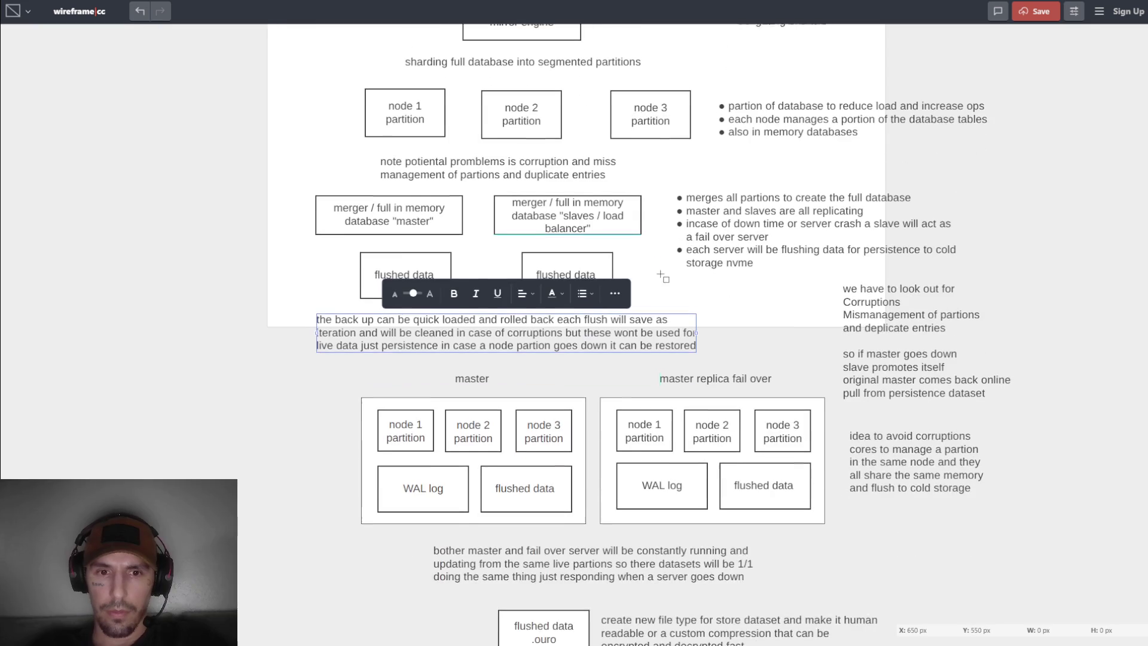
pyautogui.moveTo(660, 284); pyautogui.dragTo(654, 280)
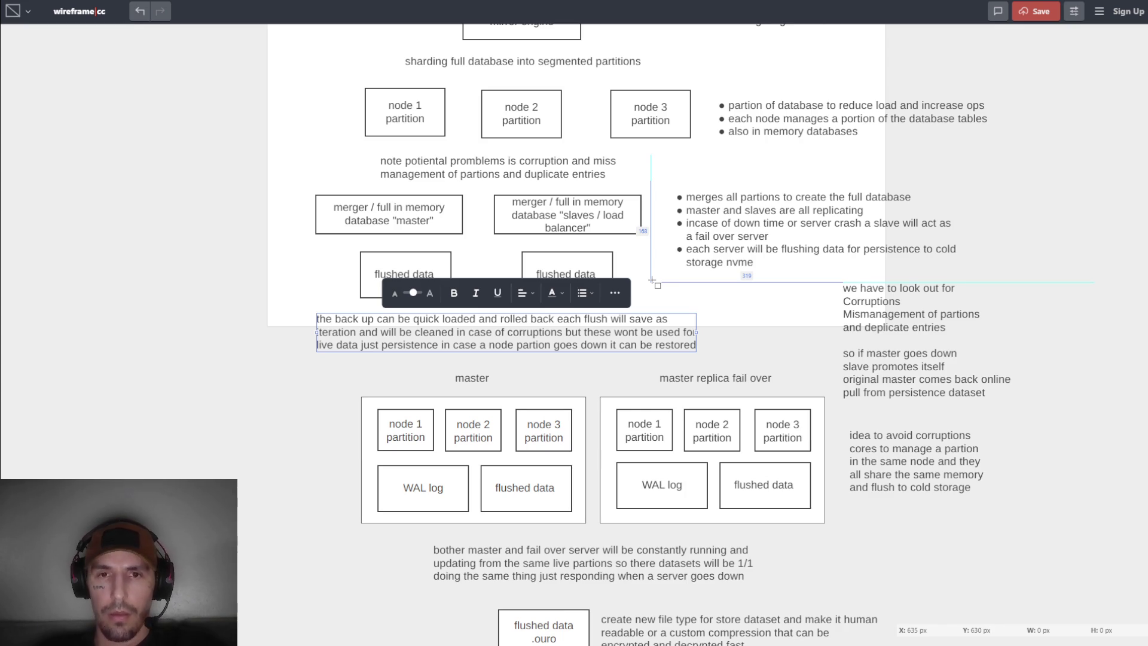
pyautogui.scroll(-1, 476, 285)
pyautogui.scroll(4, 476, 285)
pyautogui.scroll(-4, 472, 278)
pyautogui.click(327, 357)
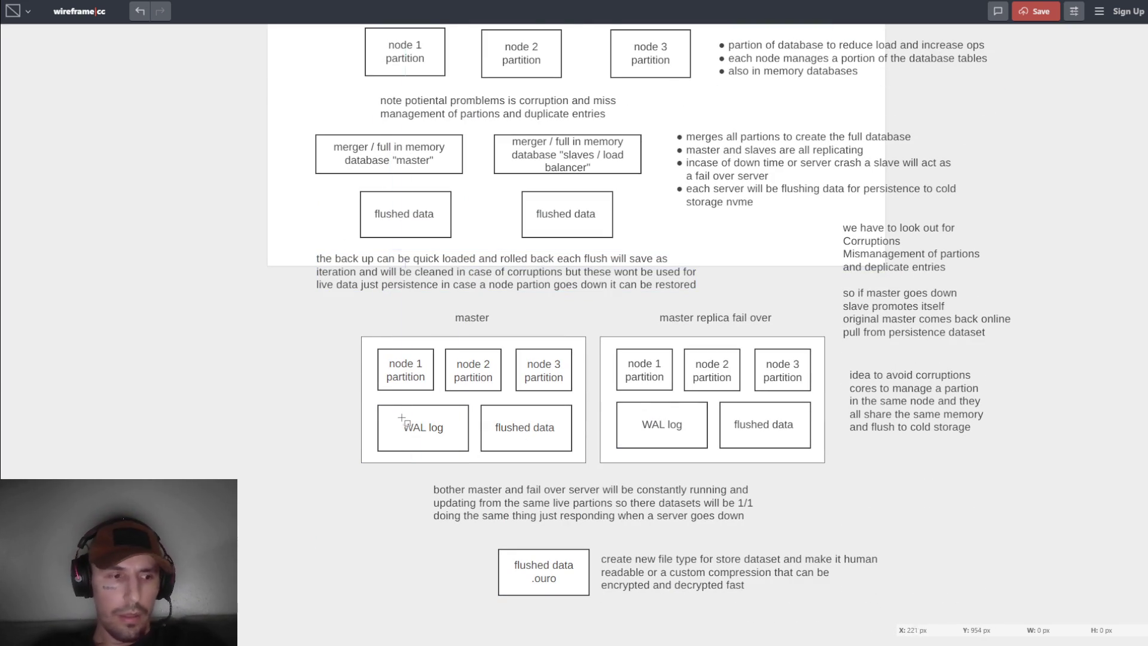
pyautogui.scroll(5, 549, 286)
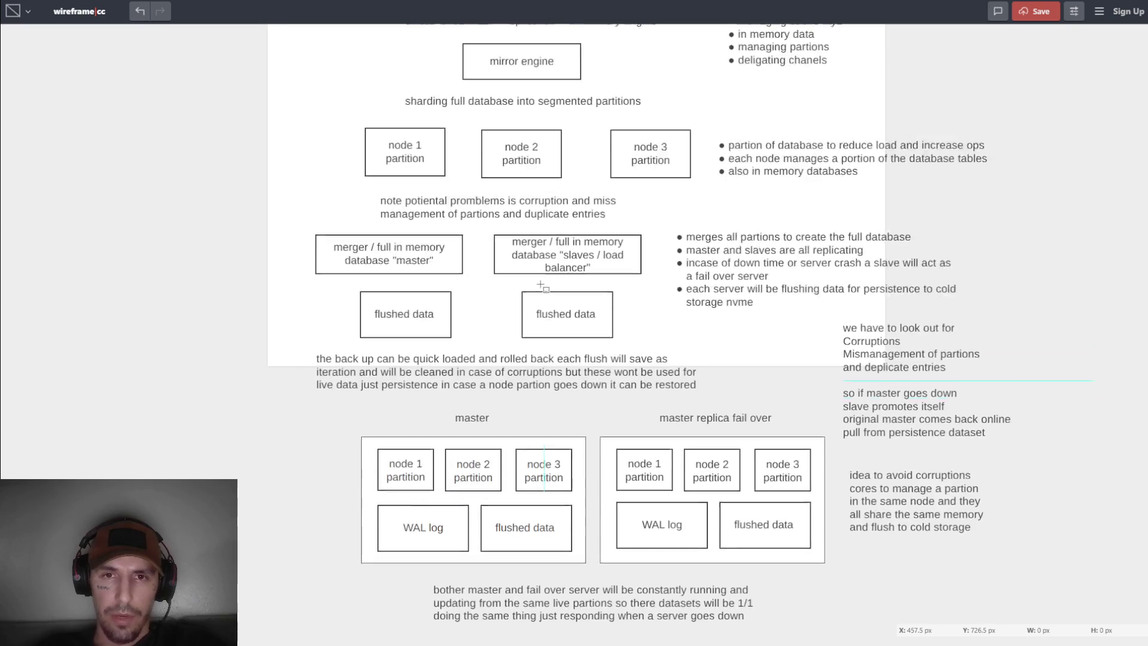
pyautogui.scroll(-5, 541, 285)
pyautogui.scroll(4, 541, 284)
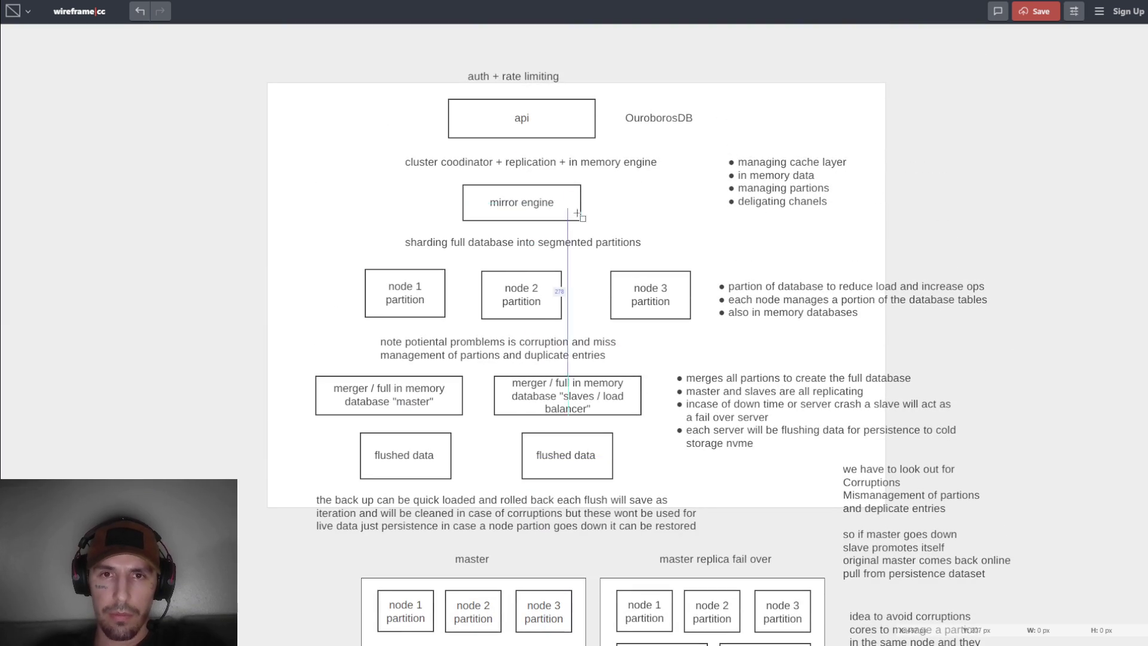